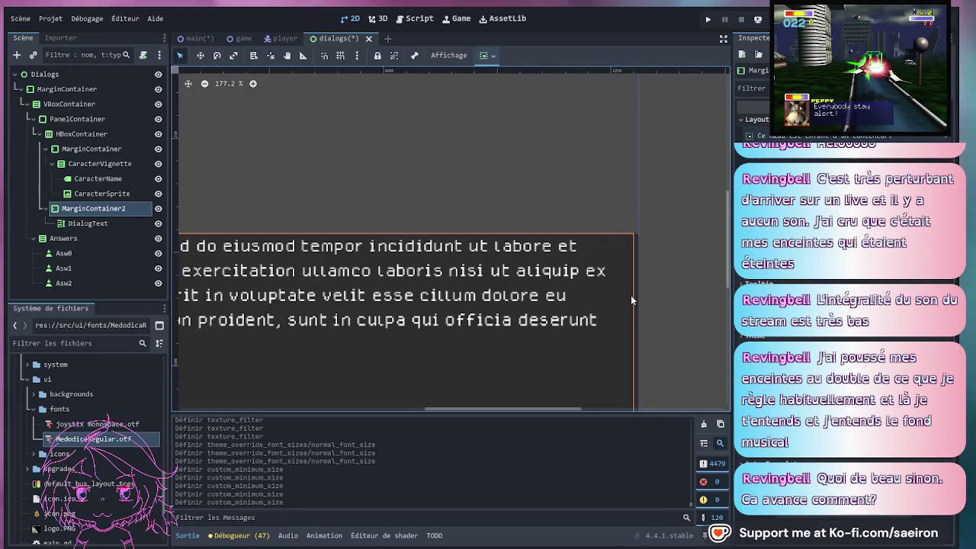
scroll(614, 193, down, 4)
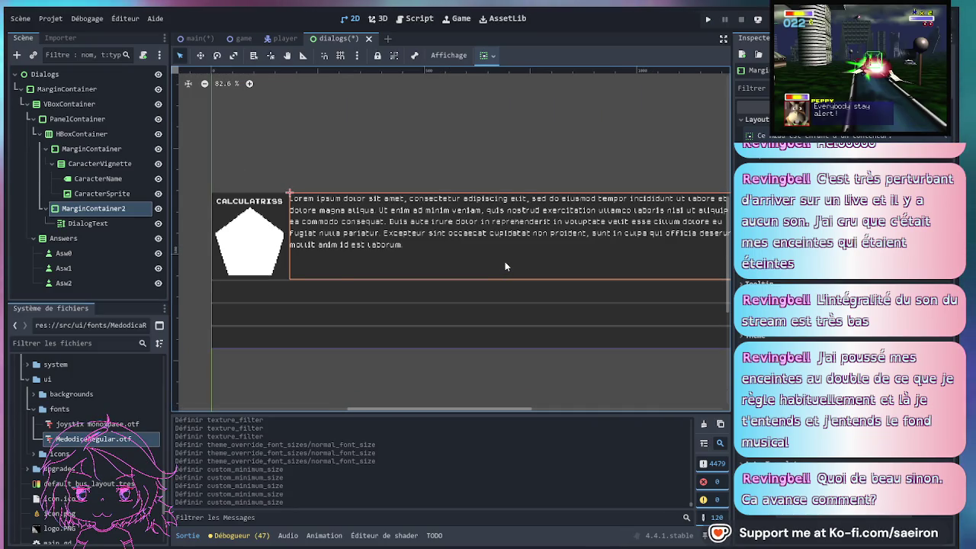
Inspect the DialogText and VBoxContainer nodes of the dialog box
scroll(502, 270, down, 2)
scroll(486, 280, up, 3)
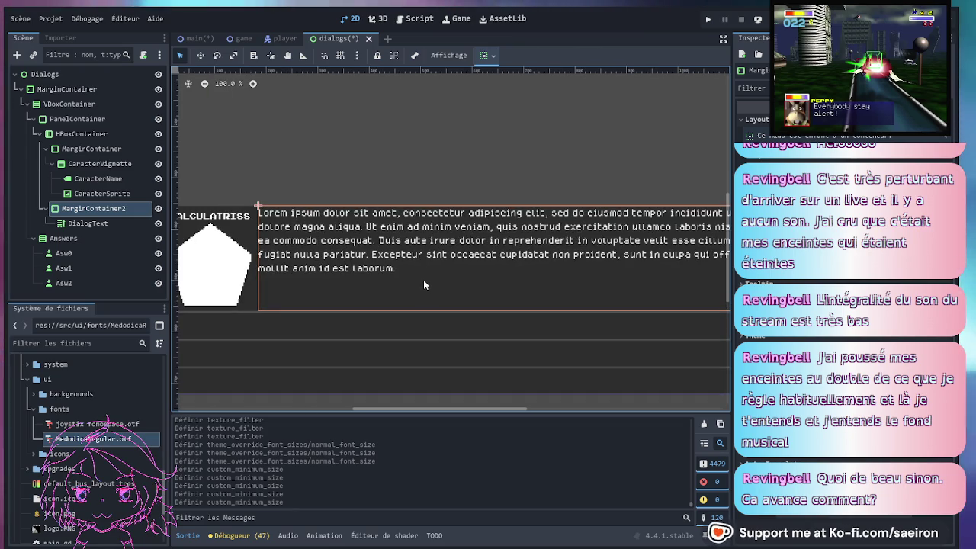
click(88, 223)
scroll(568, 283, down, 2)
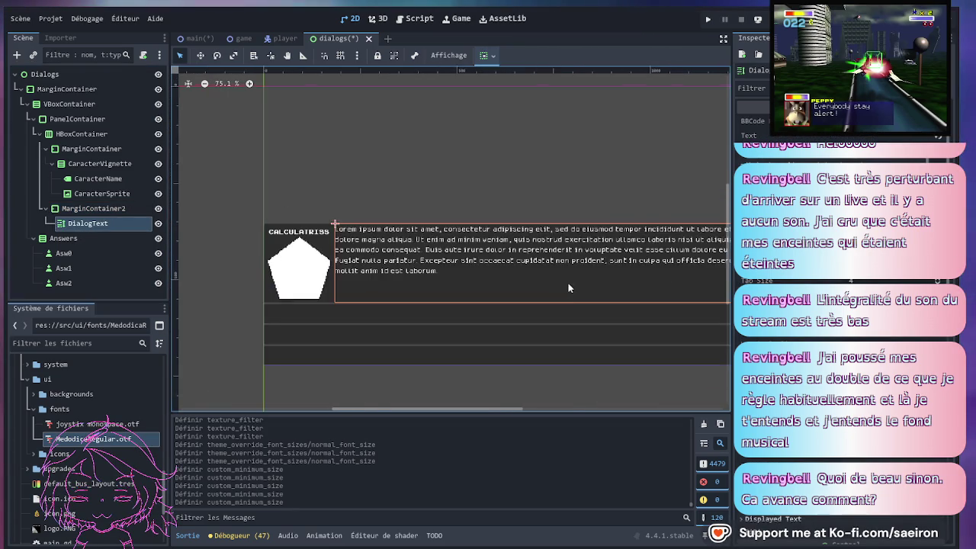
scroll(847, 305, down, 5)
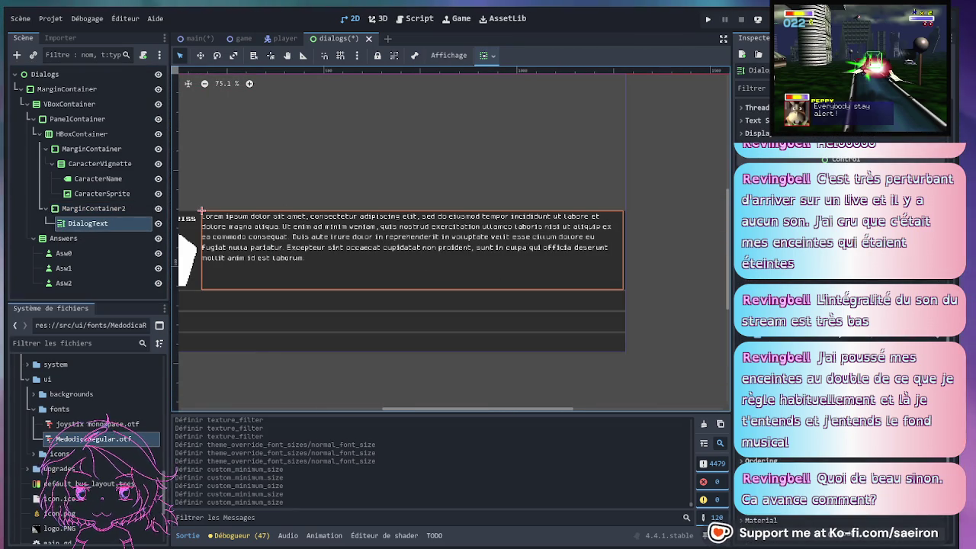
scroll(784, 339, up, 2)
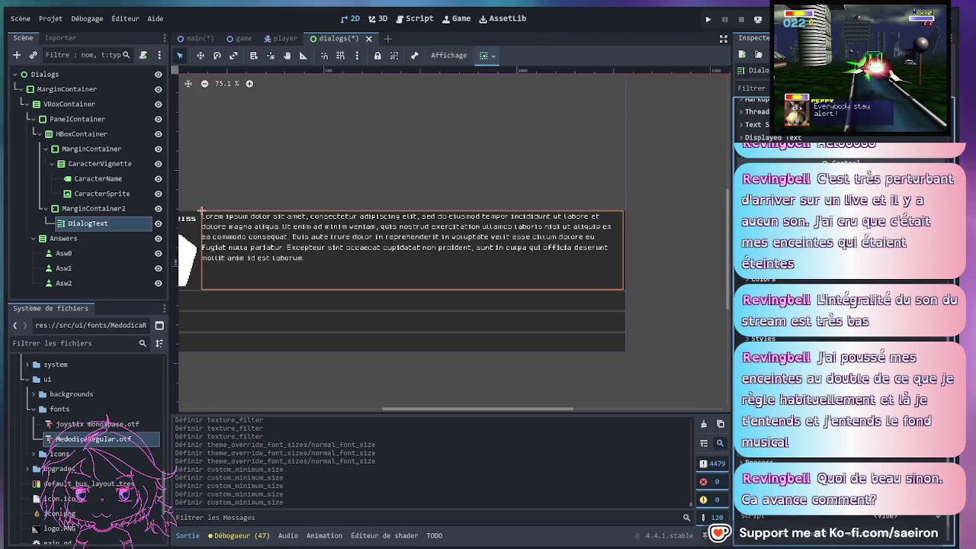
scroll(847, 344, down, 3)
scroll(362, 289, left, 3)
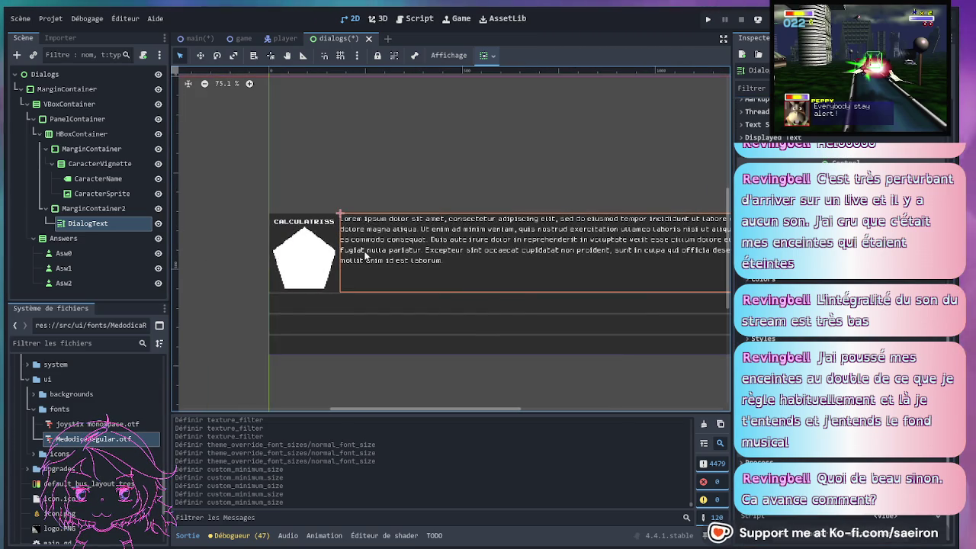
click(342, 271)
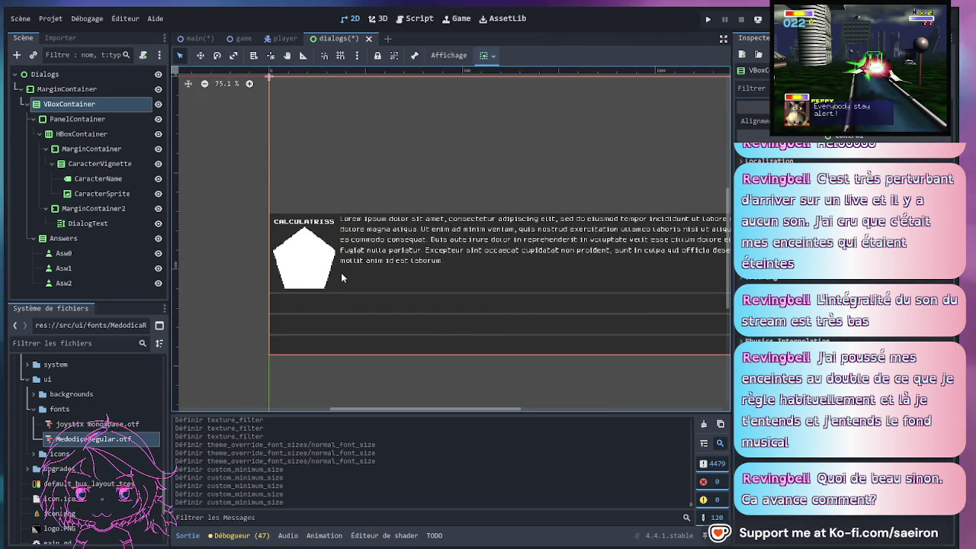
scroll(340, 273, up, 1)
scroll(304, 274, right, 2)
scroll(351, 273, right, 1)
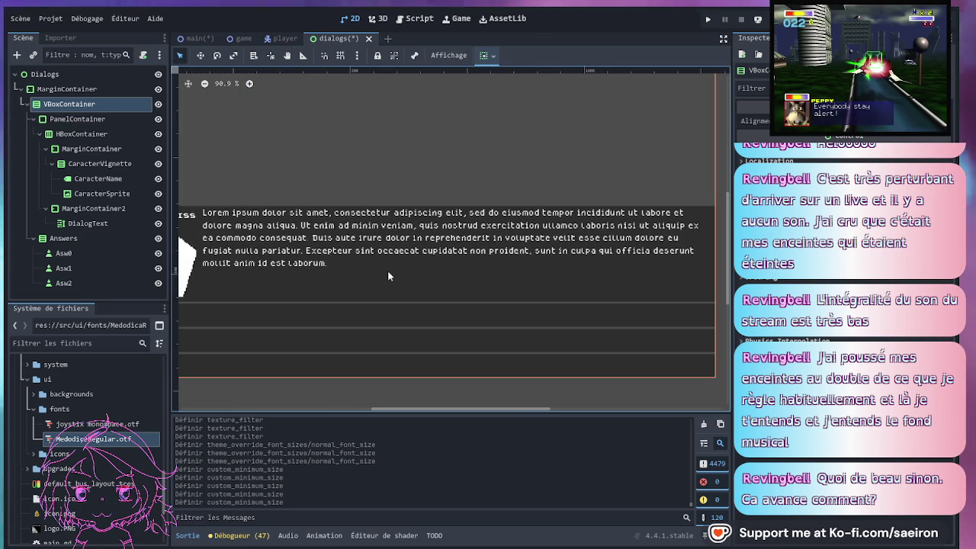
scroll(387, 271, down, 2)
Review the DialogText node's properties in the Inspector
click(403, 273)
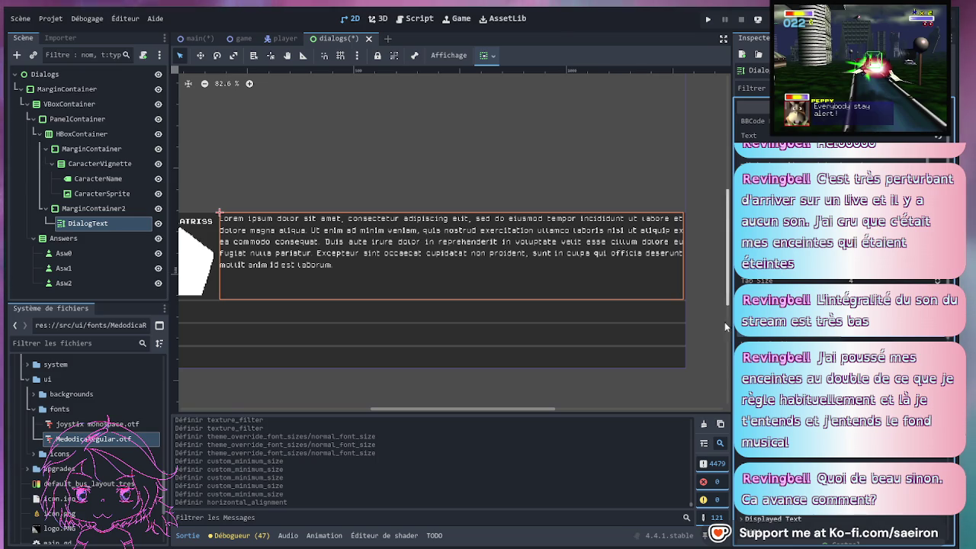
scroll(669, 256, up, 5)
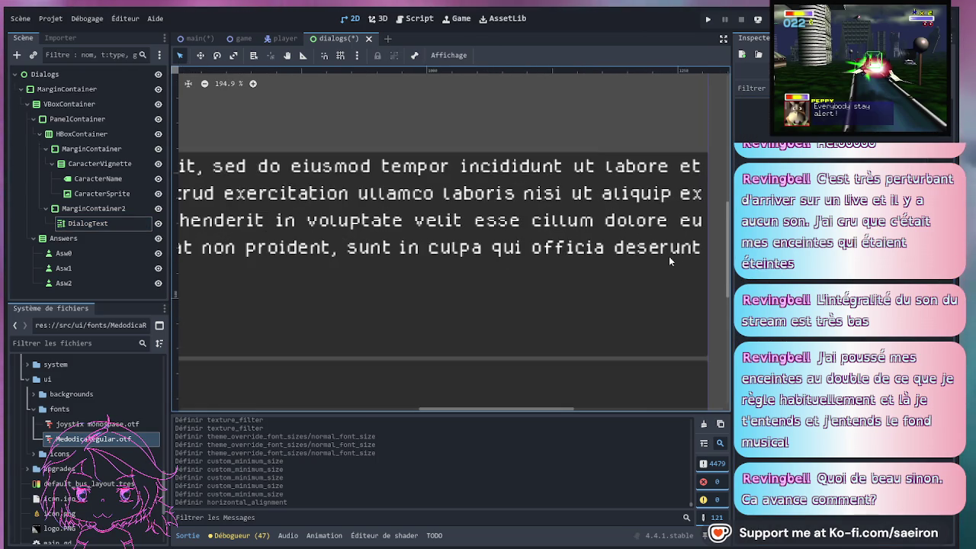
scroll(669, 260, down, 4)
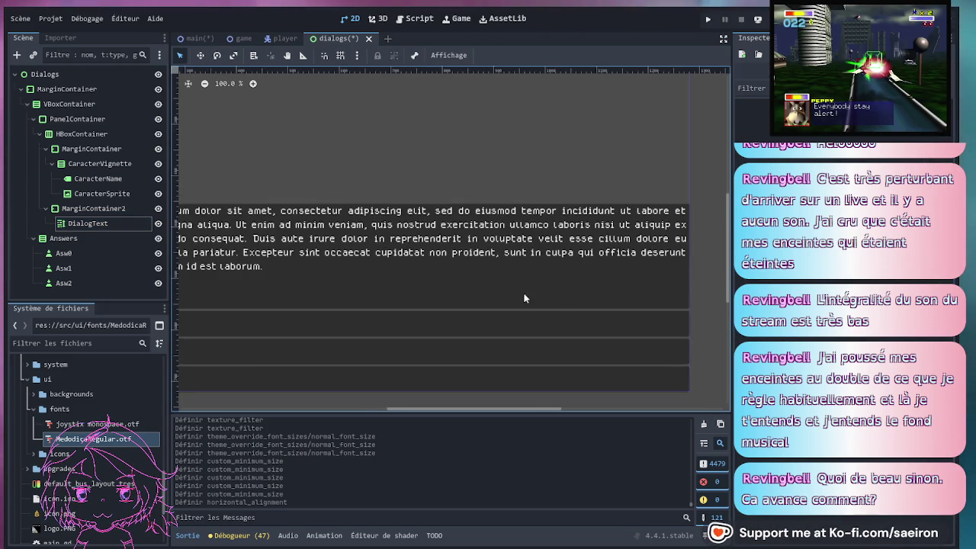
scroll(527, 280, down, 1)
click(528, 286)
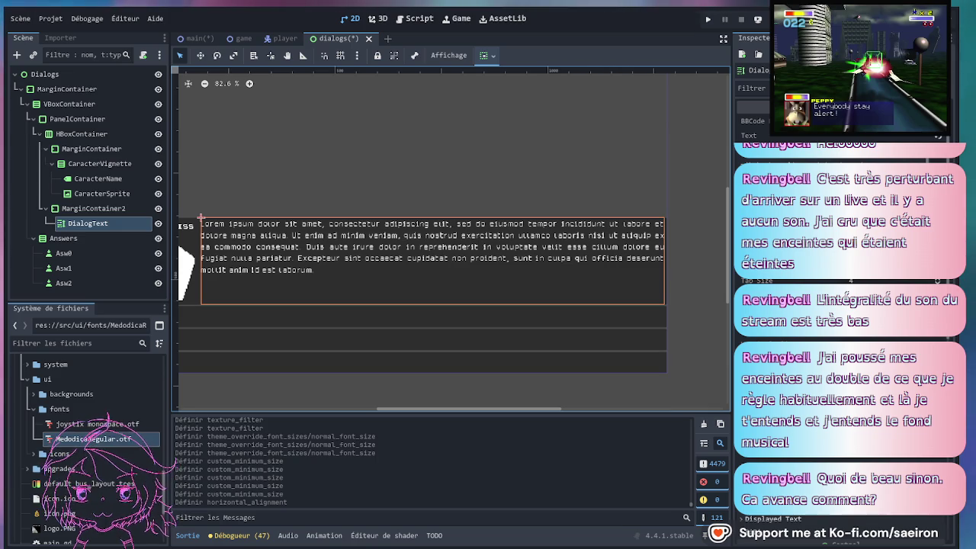
scroll(773, 456, down, 5)
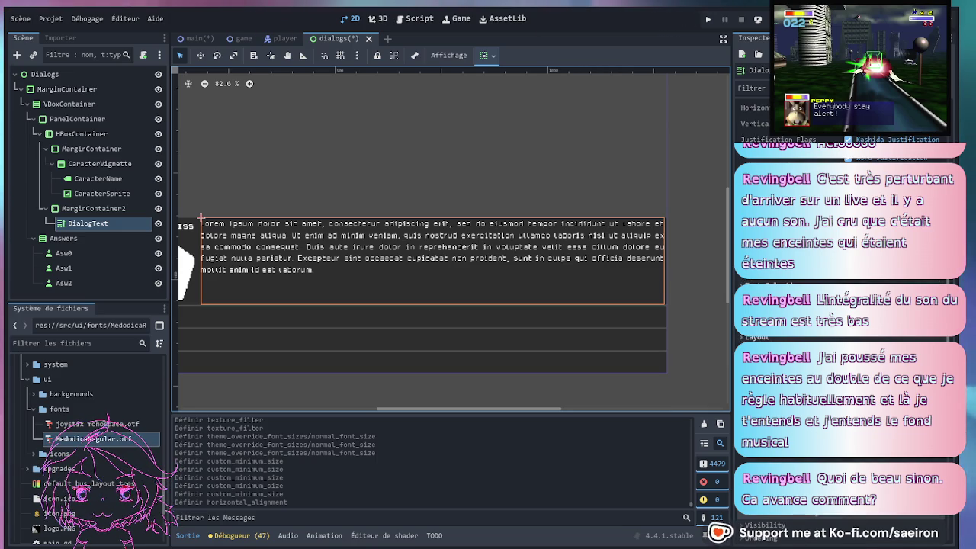
scroll(773, 456, down, 3)
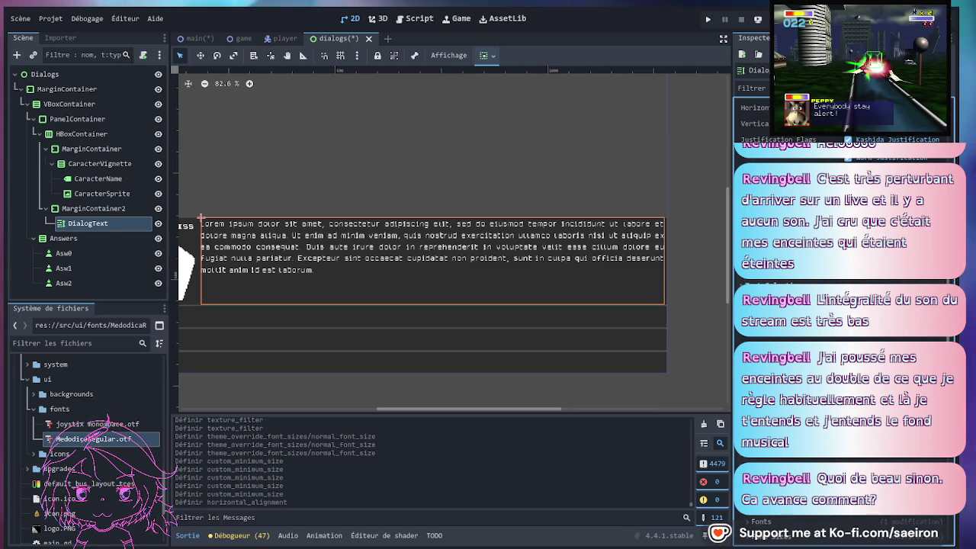
scroll(823, 282, down, 2)
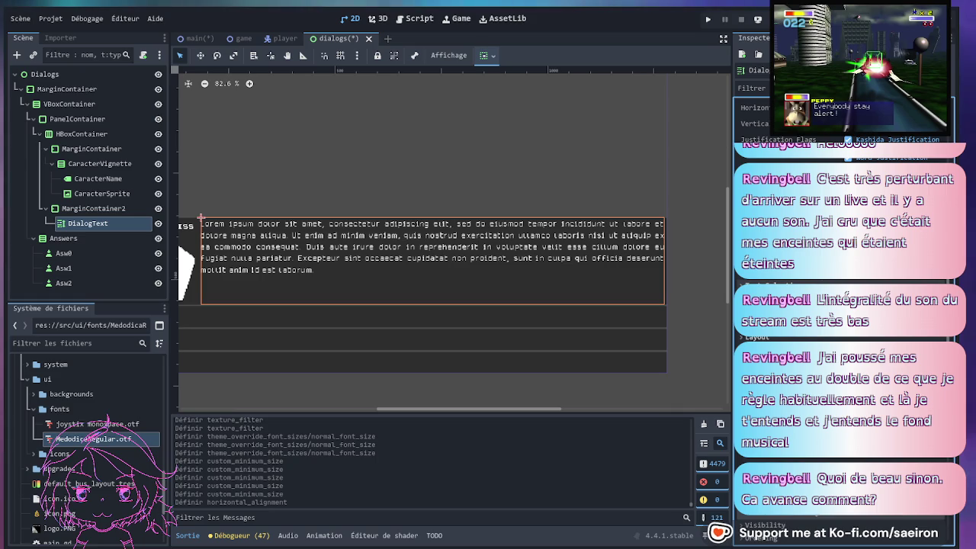
scroll(824, 281, down, 2)
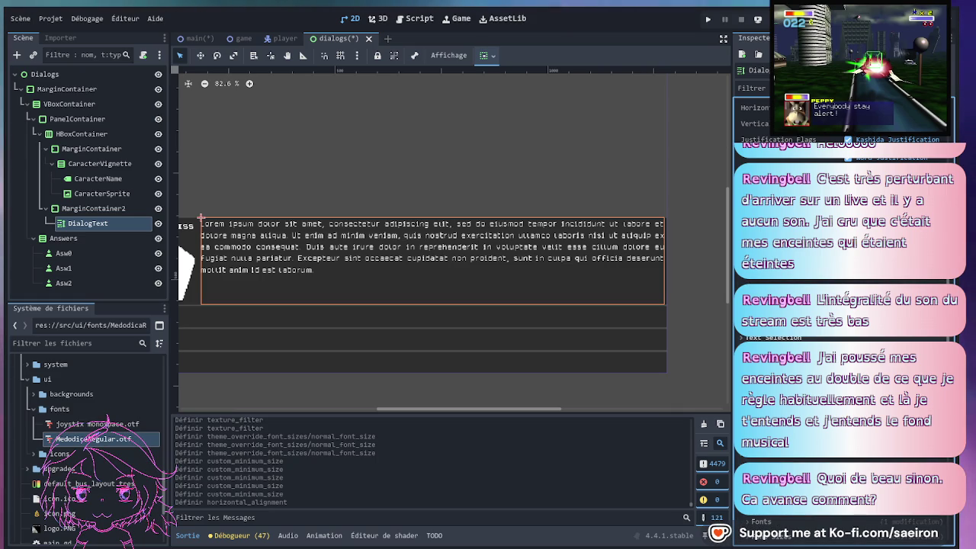
scroll(824, 280, down, 2)
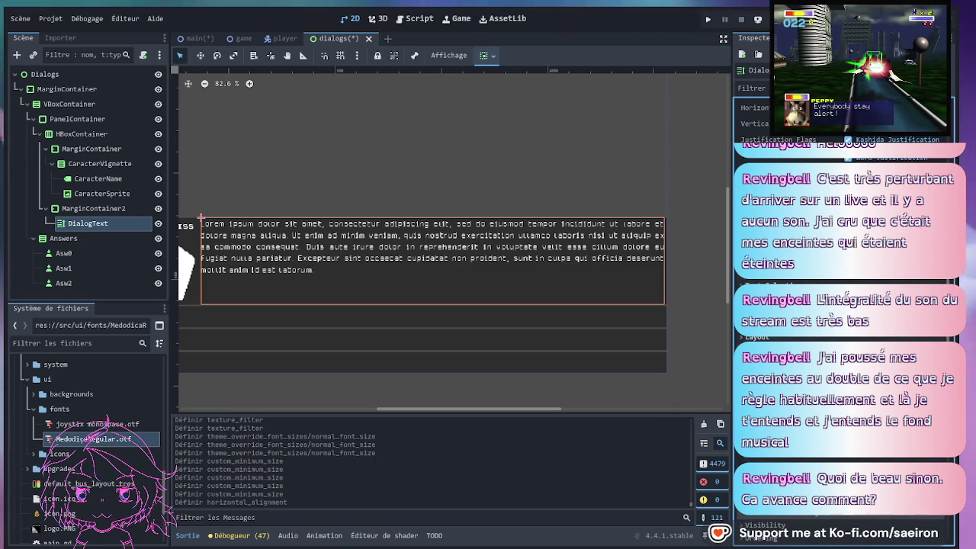
scroll(823, 281, down, 3)
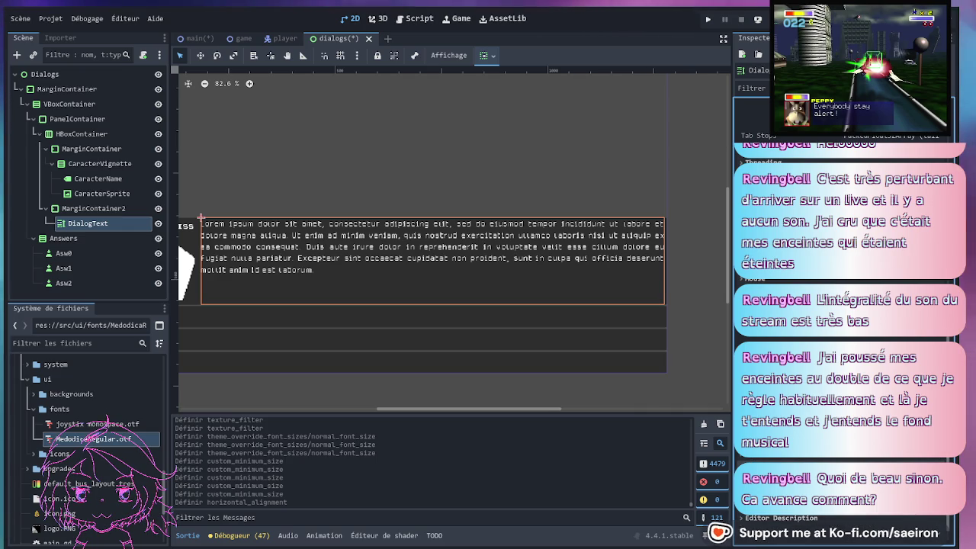
scroll(839, 305, up, 5)
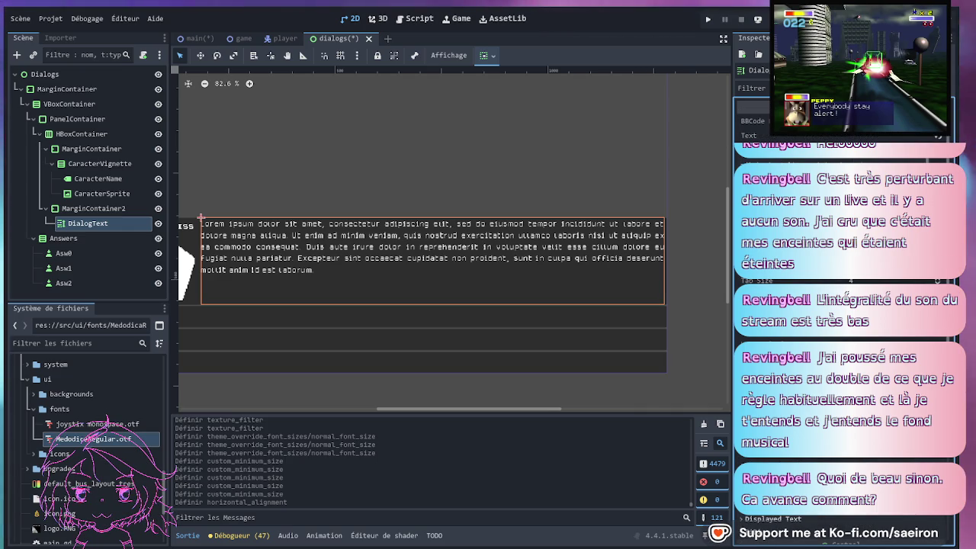
Add left, top, right and bottom margin overrides to MarginContainer2, then check the padded text
click(89, 210)
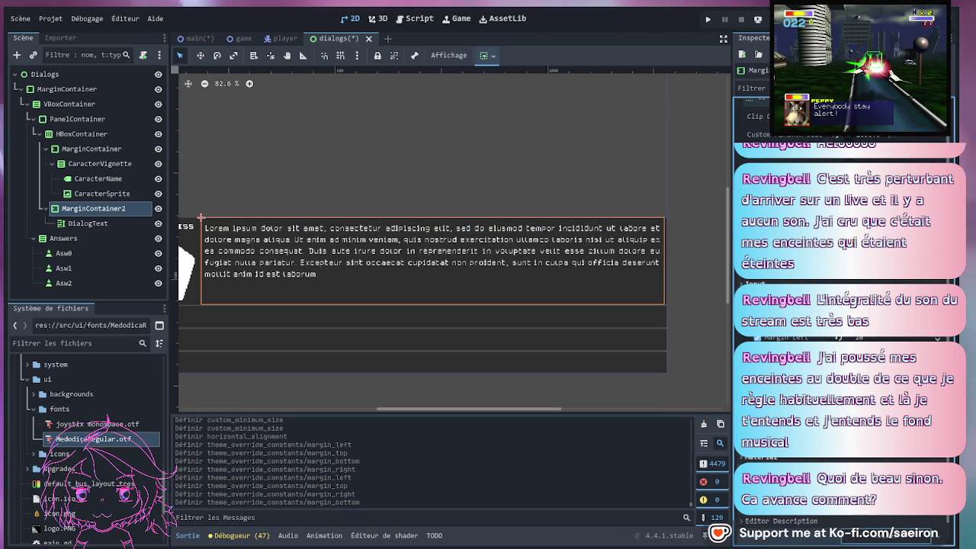
click(695, 329)
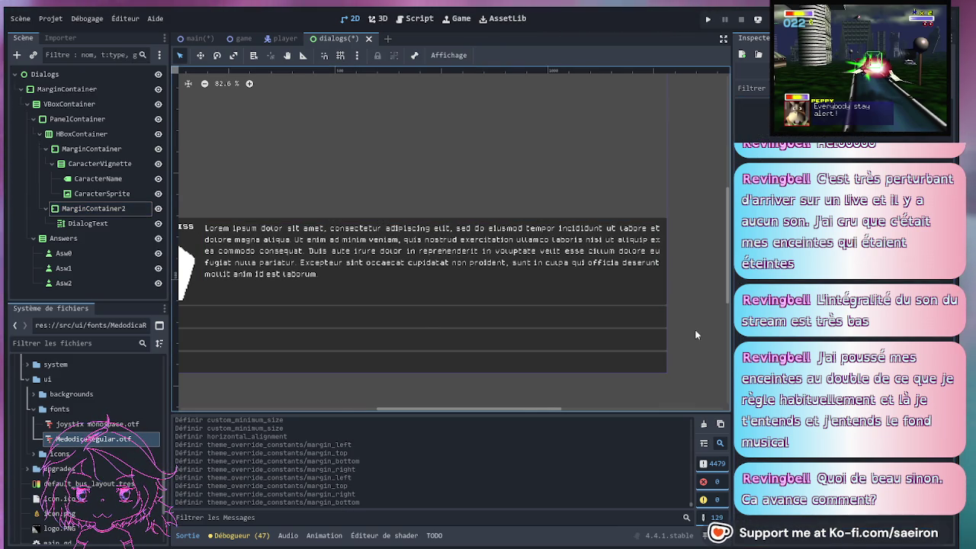
mouse_move(456, 316)
mouse_down()
mouse_move(494, 323)
mouse_move(383, 325)
mouse_move(543, 322)
mouse_up()
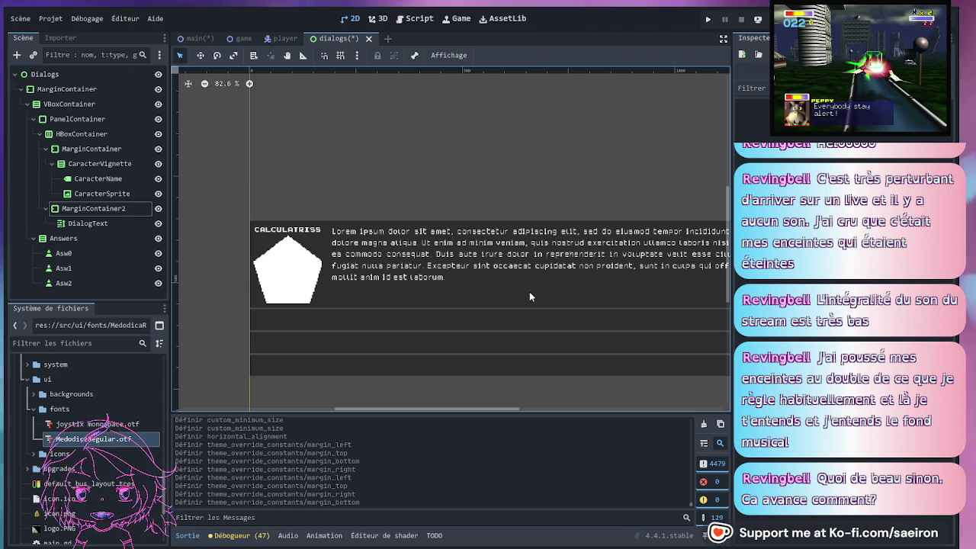
scroll(392, 186, down, 3)
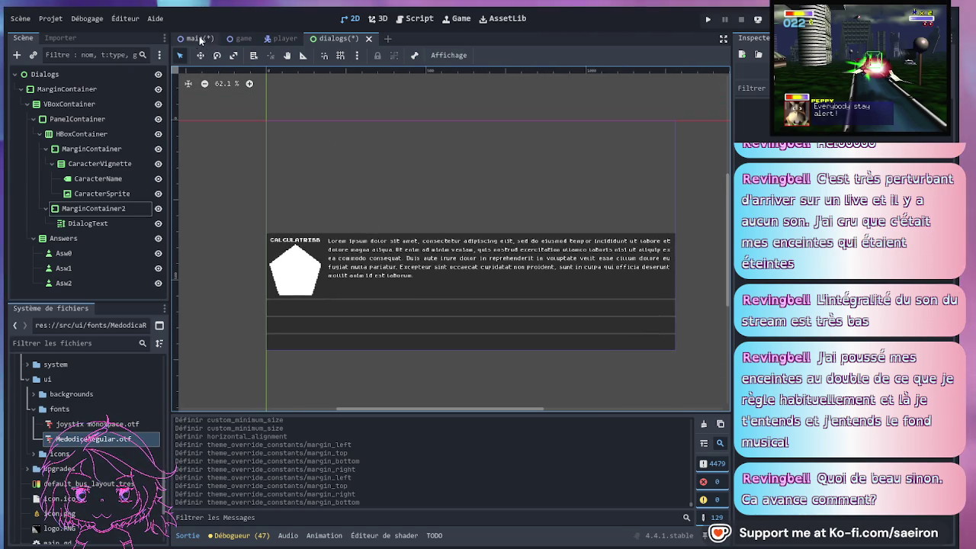
click(416, 22)
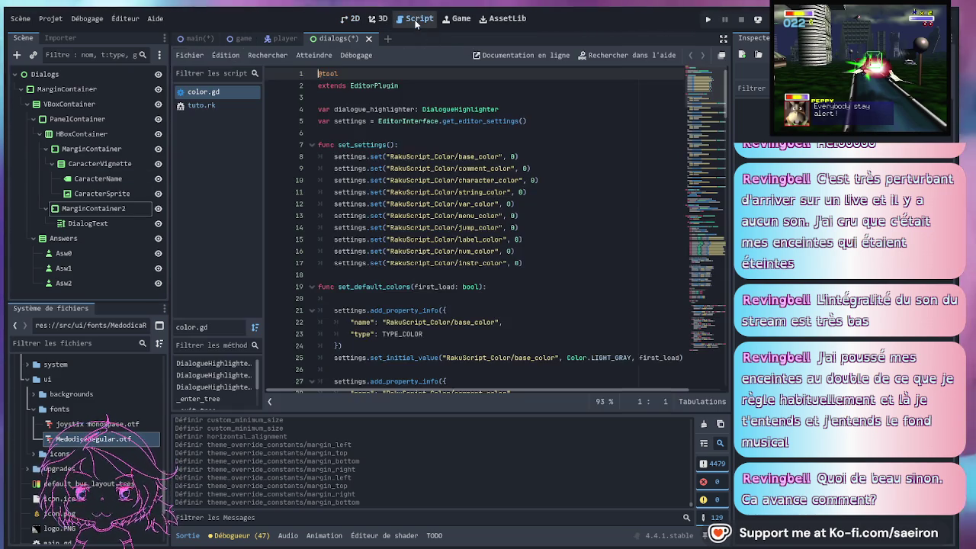
scroll(328, 115, down, 2)
scroll(305, 115, up, 2)
click(206, 105)
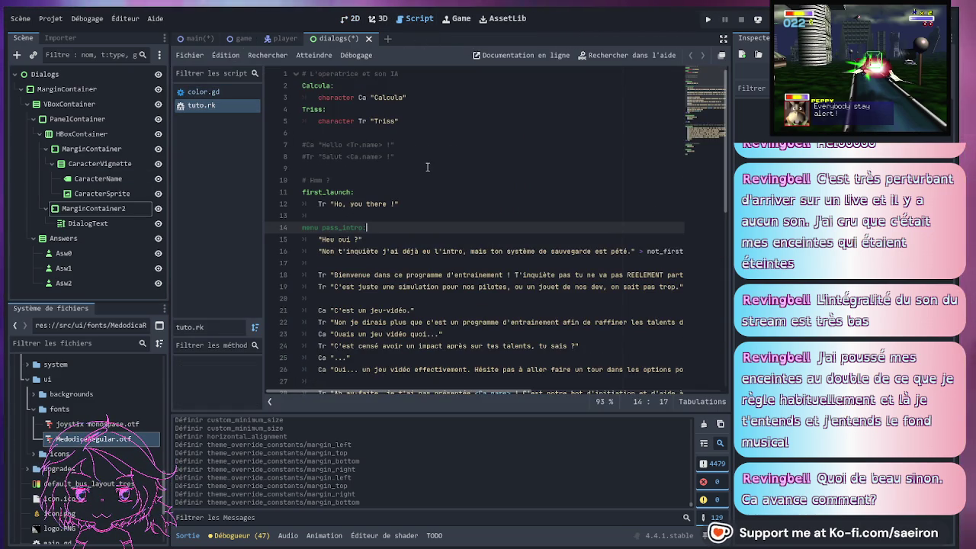
scroll(428, 166, down, 4)
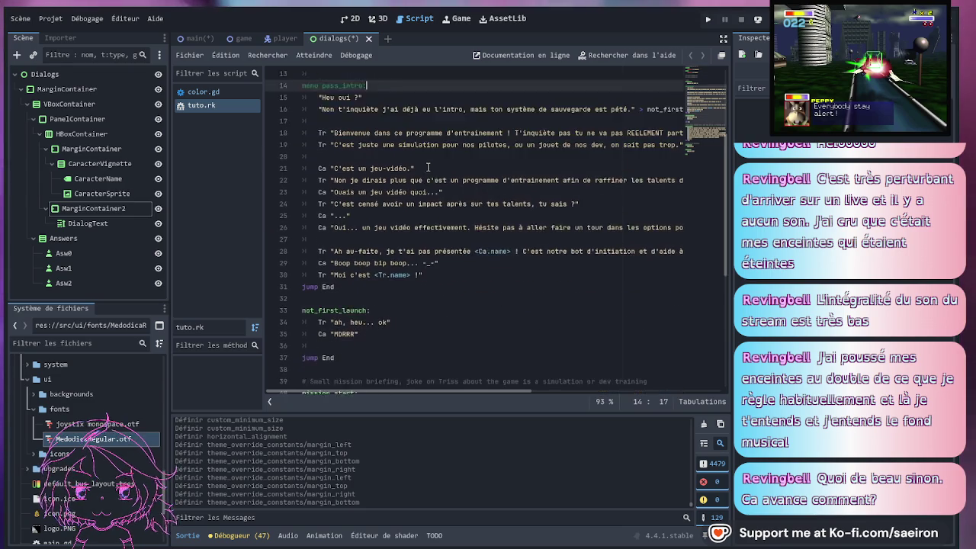
scroll(428, 166, down, 7)
scroll(425, 174, up, 10)
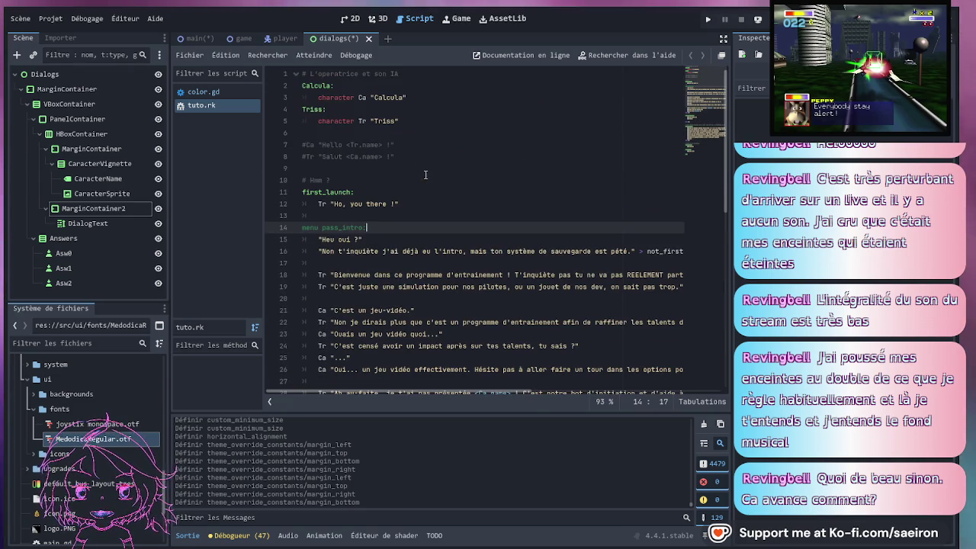
click(197, 38)
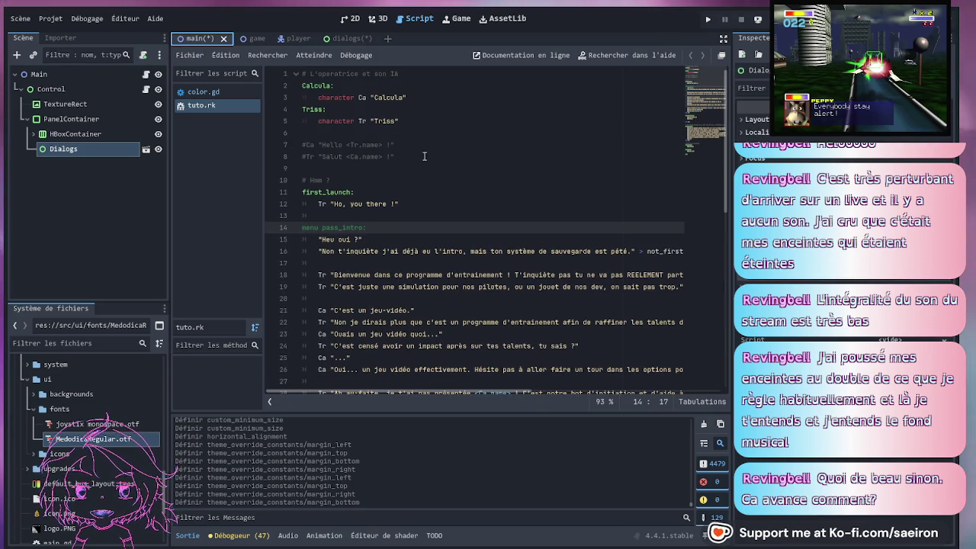
click(336, 39)
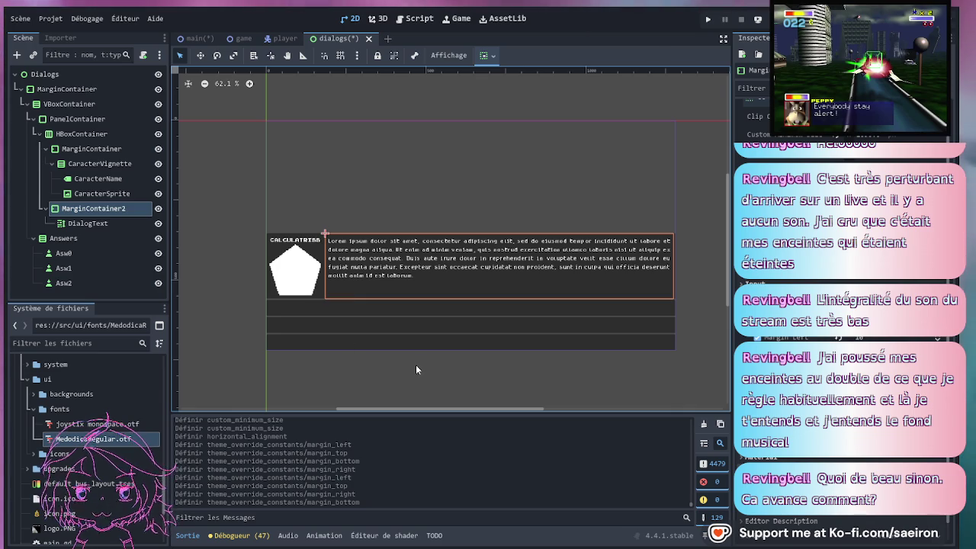
Hide the Asw0, Asw1 and Asw2 answer nodes
click(158, 253)
click(158, 268)
click(157, 283)
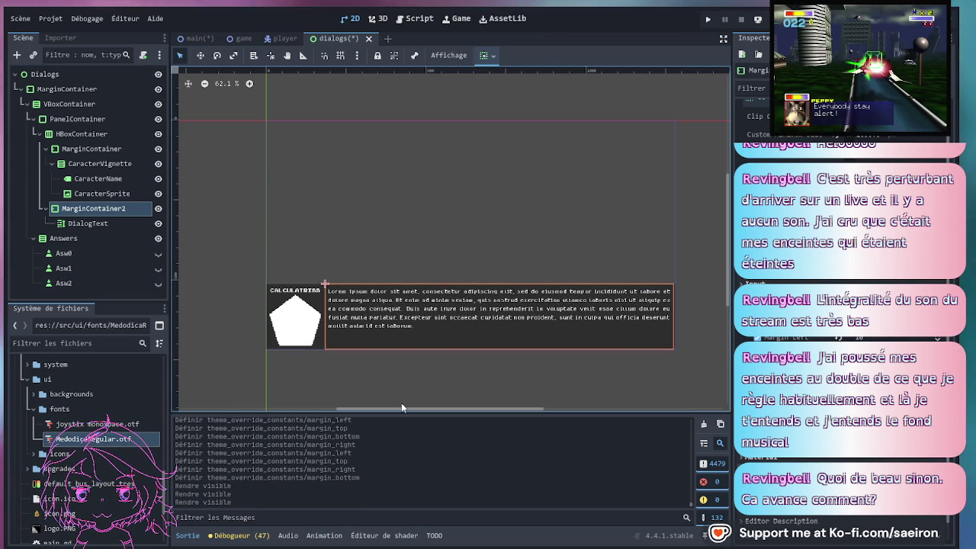
Save the dialogs scene with Ctrl+S
scroll(408, 393, up, 1)
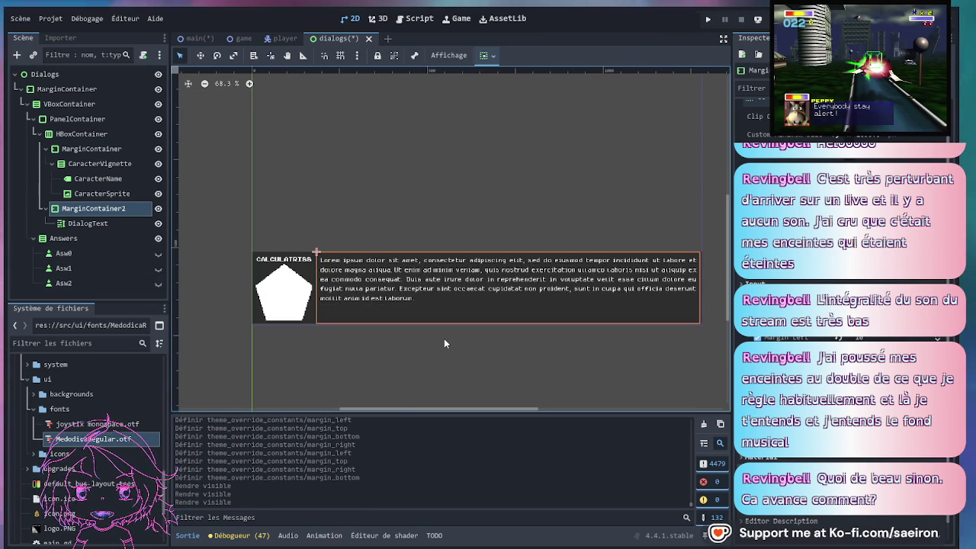
scroll(445, 341, up, 1)
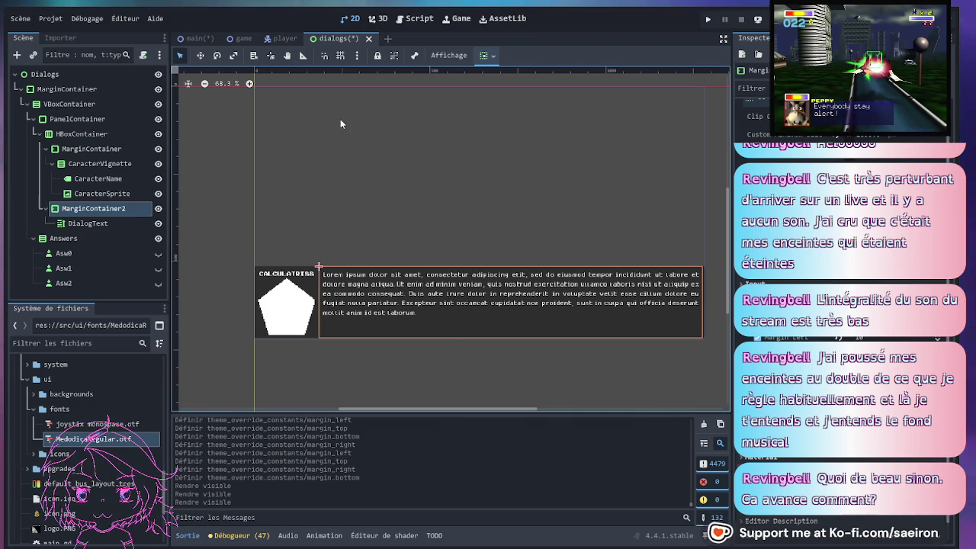
key(ctrl+s)
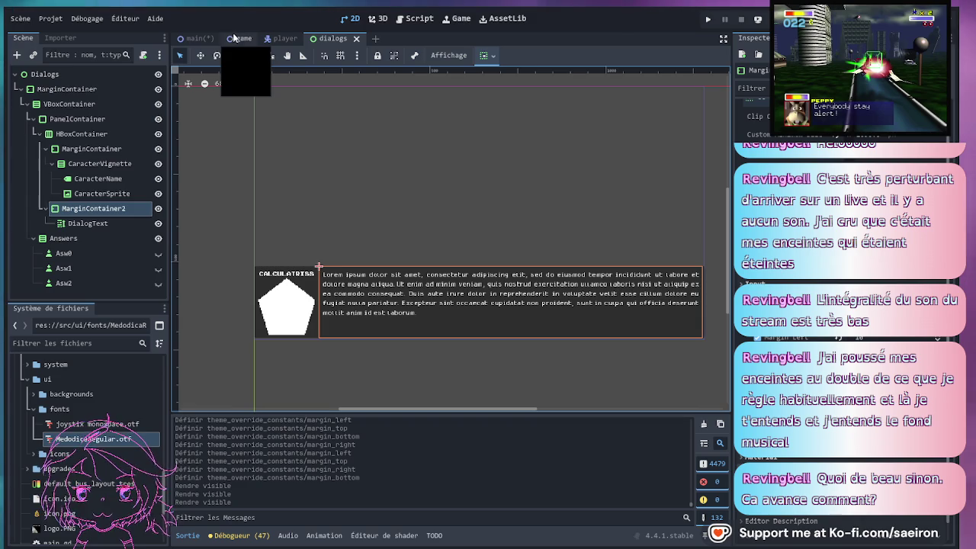
click(192, 39)
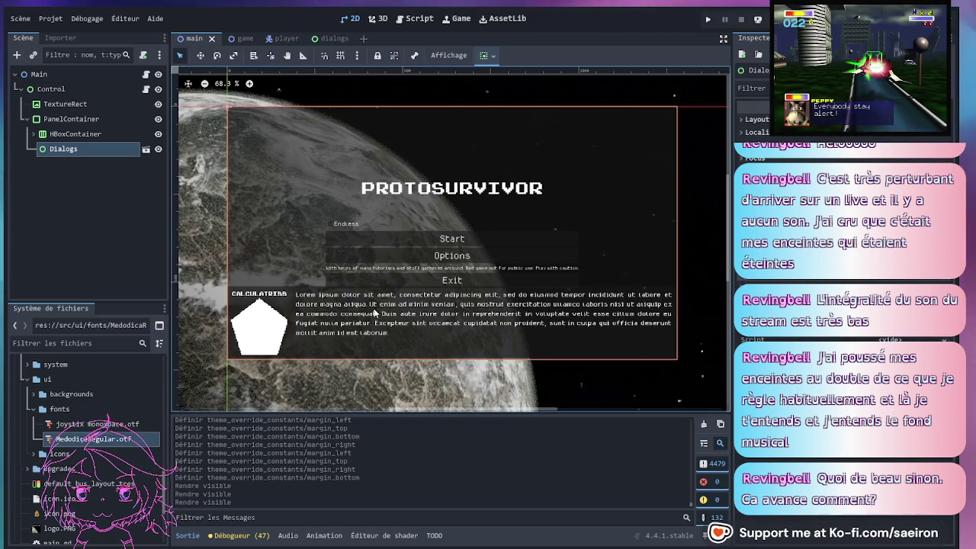
scroll(393, 330, up, 1)
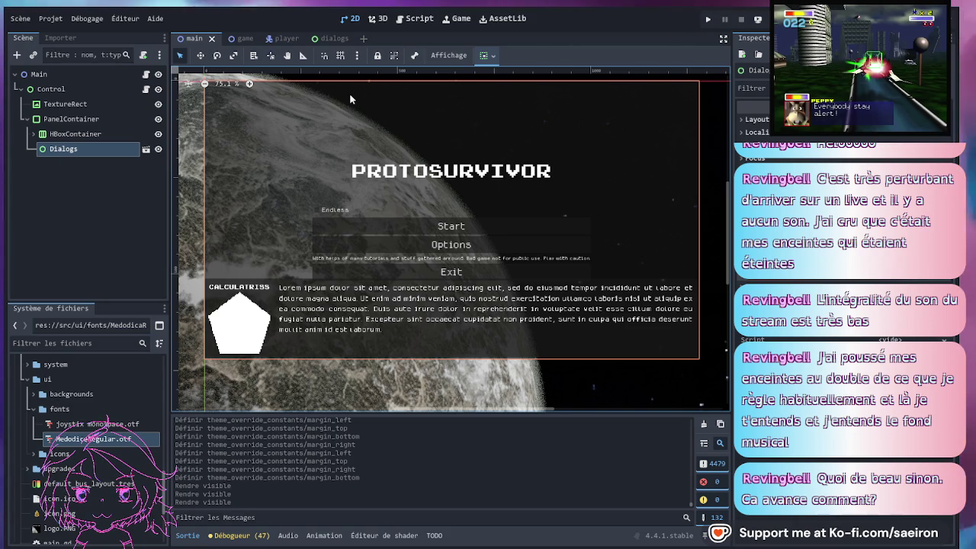
click(323, 41)
click(73, 74)
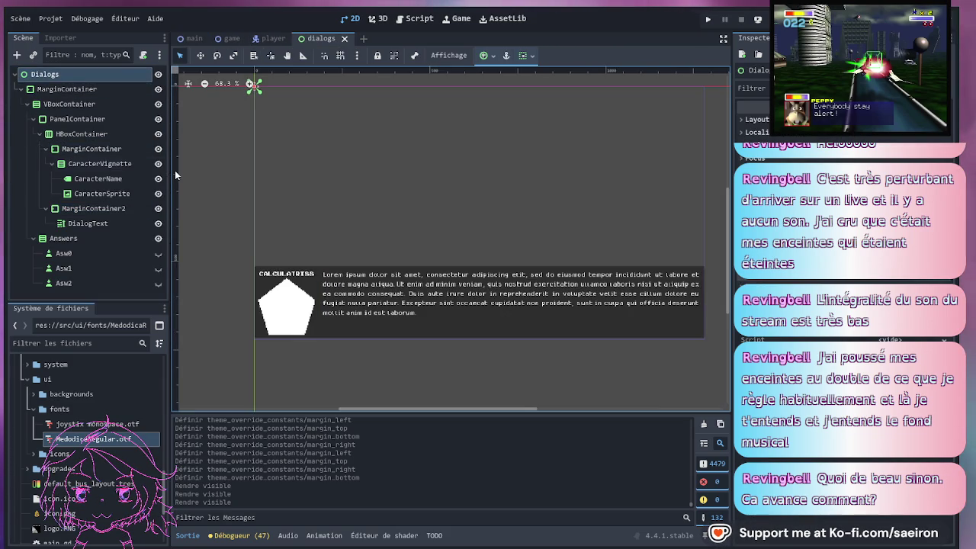
Add a PanelContainer node, move it directly under the Dialogs root, and save
click(76, 93)
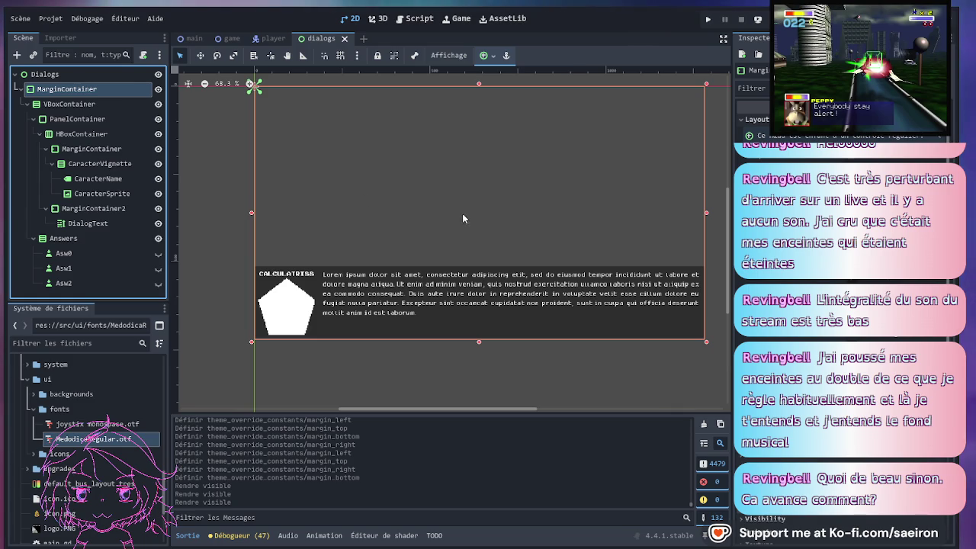
key(ctrl+a)
mouse_move(71, 288)
mouse_down()
mouse_move(95, 114)
mouse_move(79, 88)
mouse_up()
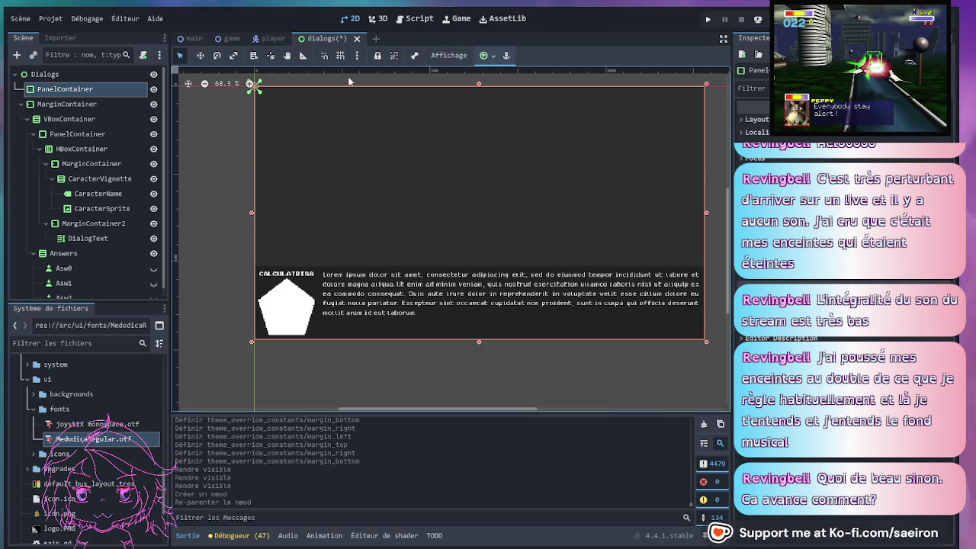
key(ctrl+s)
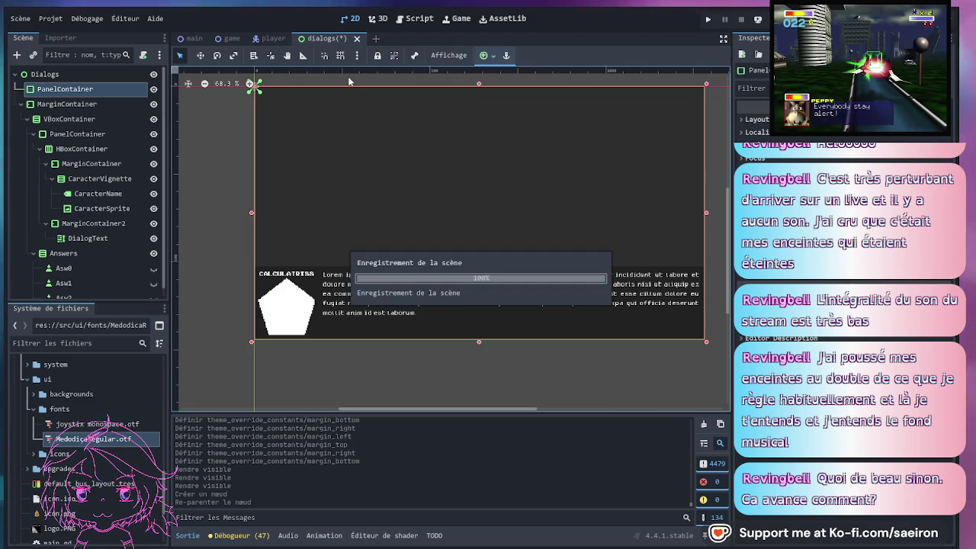
Check the main menu scene, return to dialogs, and view PanelContainer's layout properties
click(192, 39)
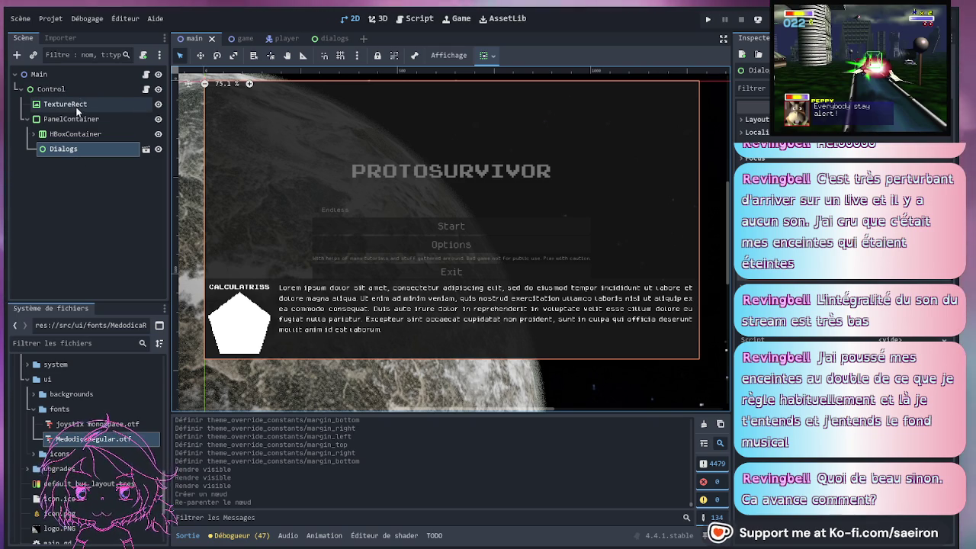
click(318, 40)
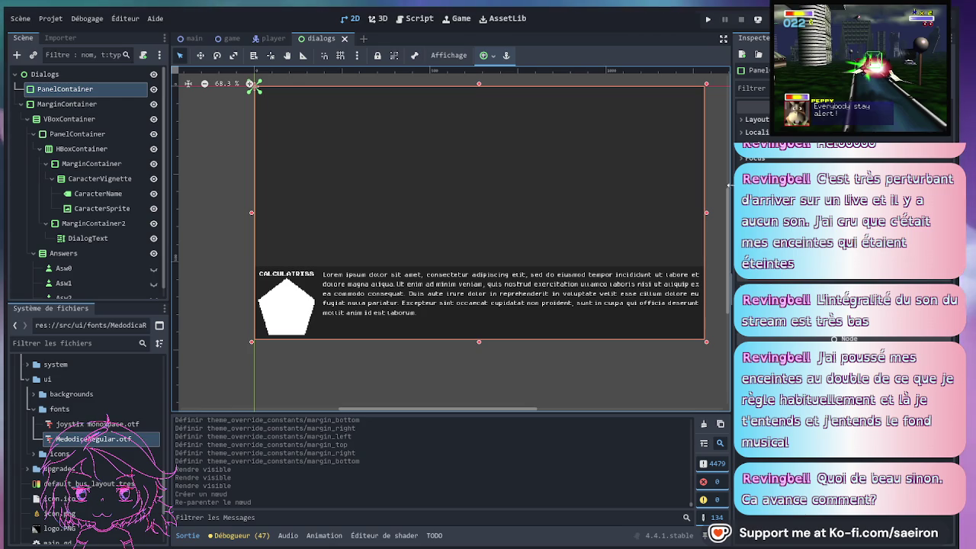
click(752, 120)
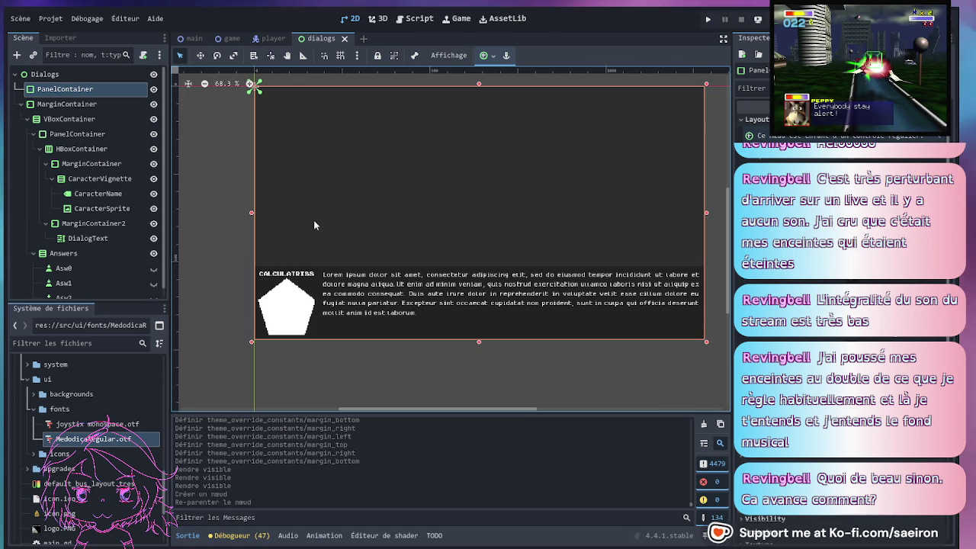
Enable and set left, top, right and bottom margin overrides on the outer MarginContainer
click(77, 108)
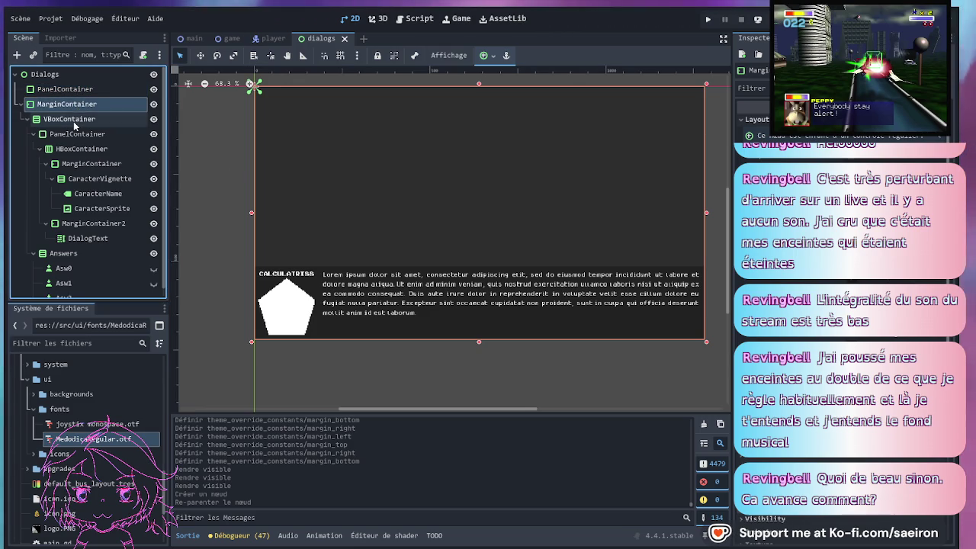
click(73, 122)
click(21, 104)
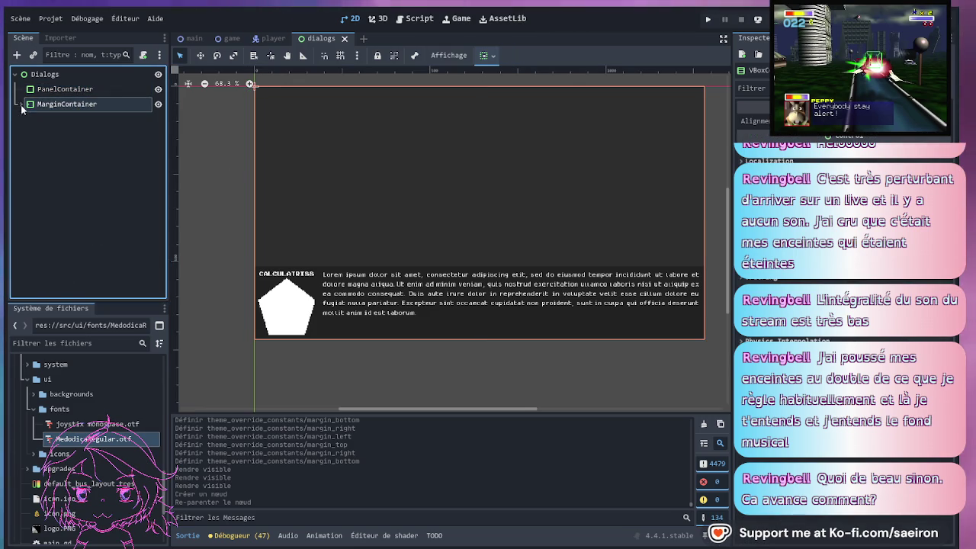
click(22, 104)
click(61, 104)
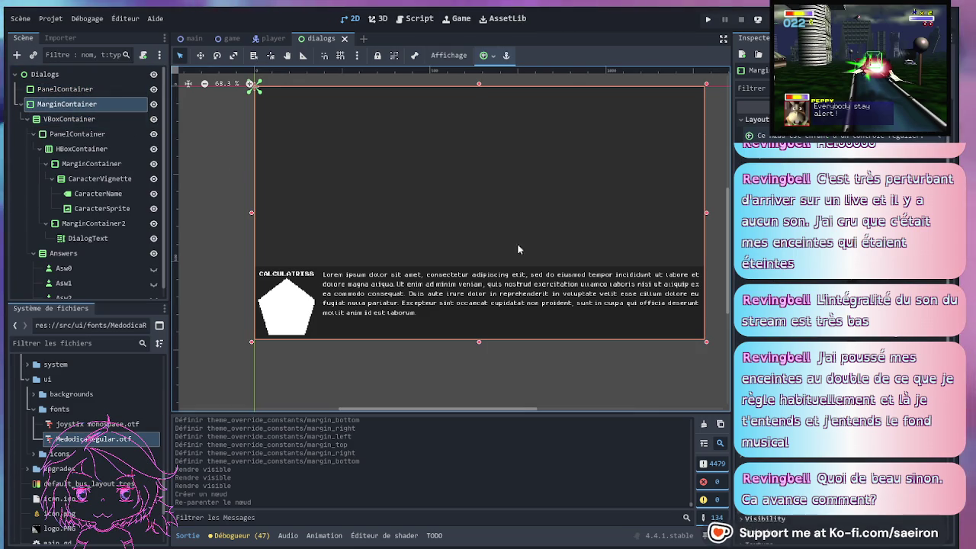
scroll(846, 229, down, 2)
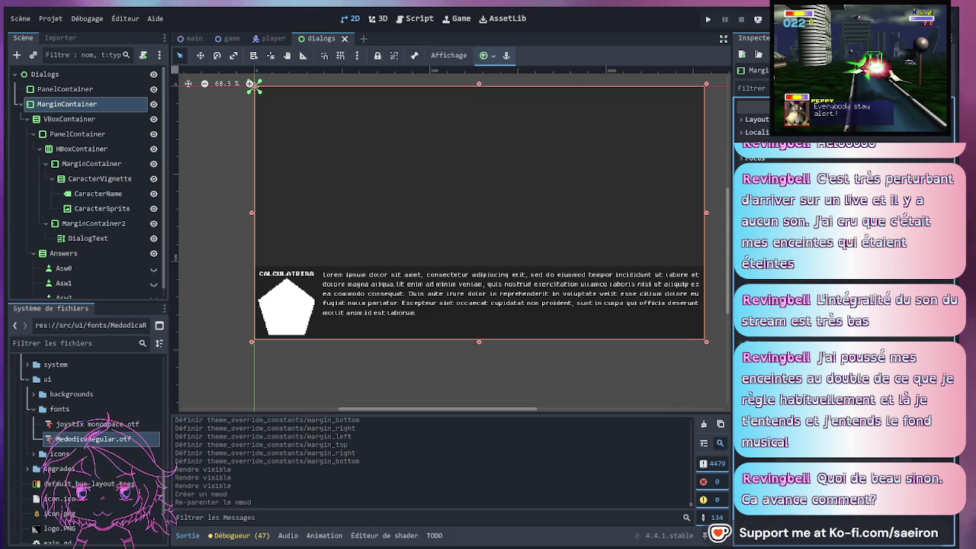
click(846, 229)
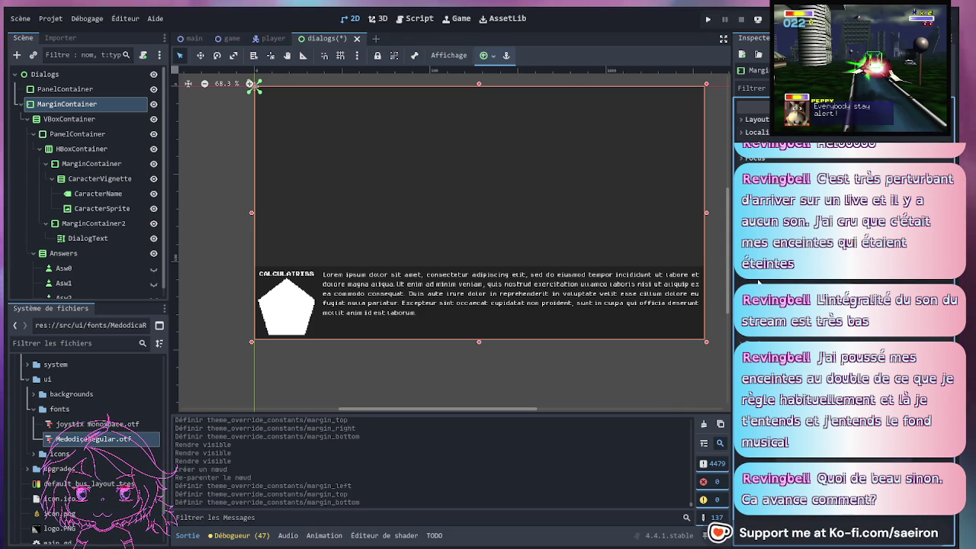
click(846, 229)
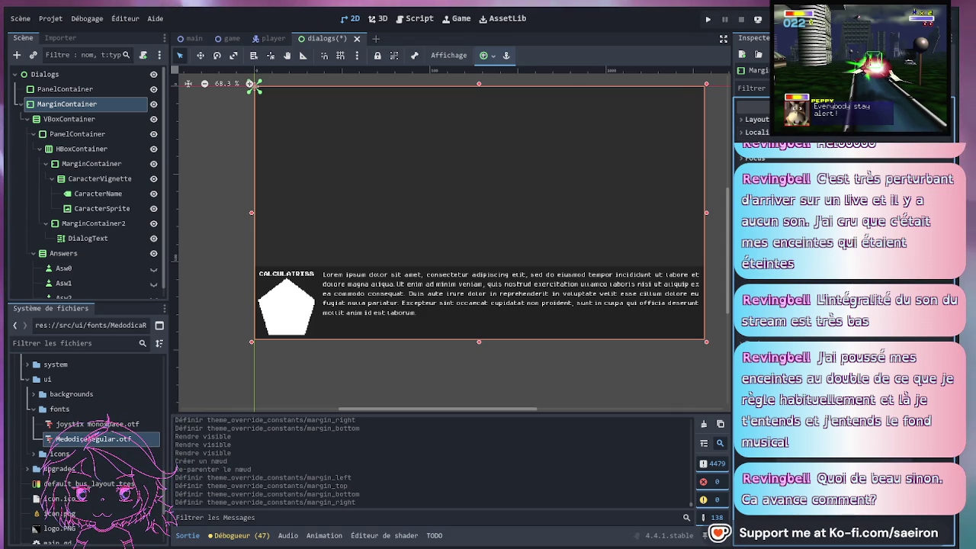
click(846, 229)
click(846, 229)
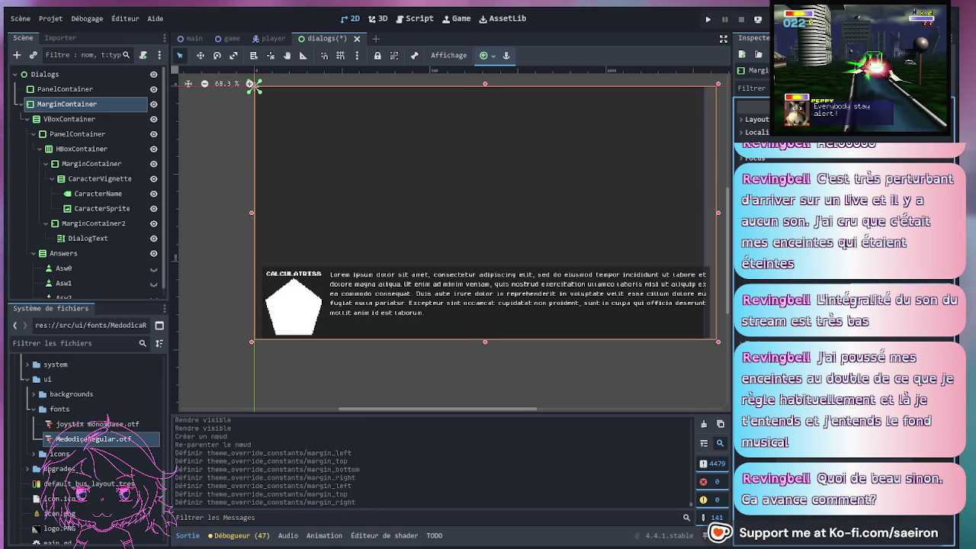
click(846, 229)
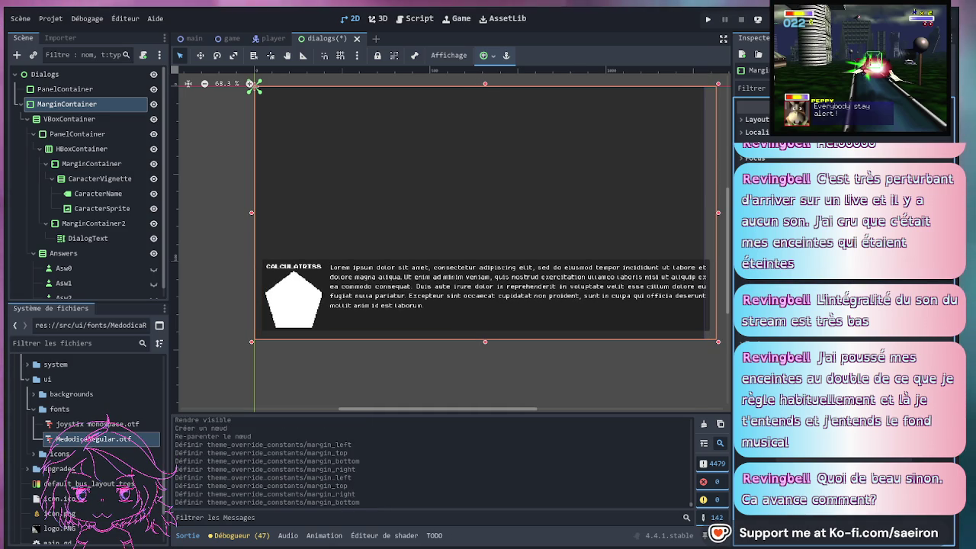
Deselect, then inspect DialogText and the MarginContainer holding the portrait
click(463, 372)
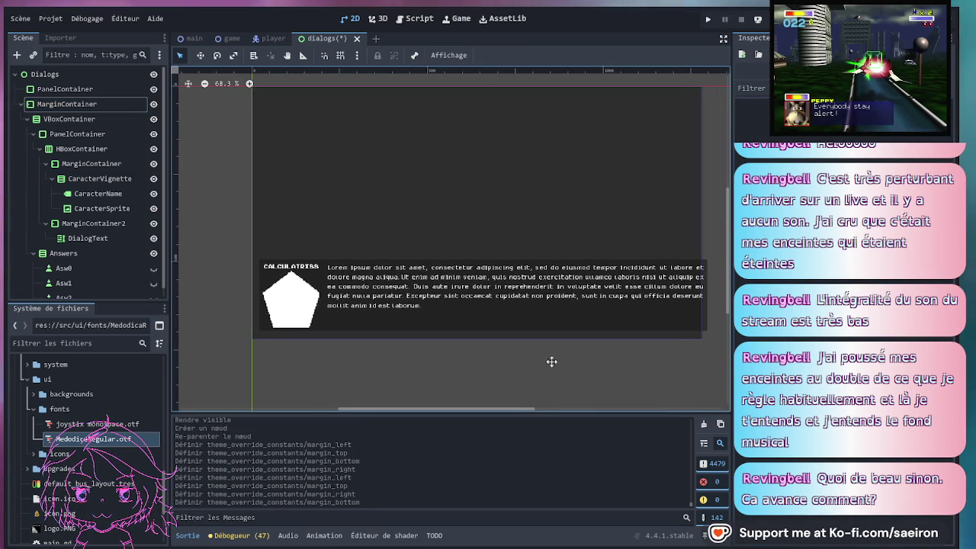
scroll(580, 343, right, 1)
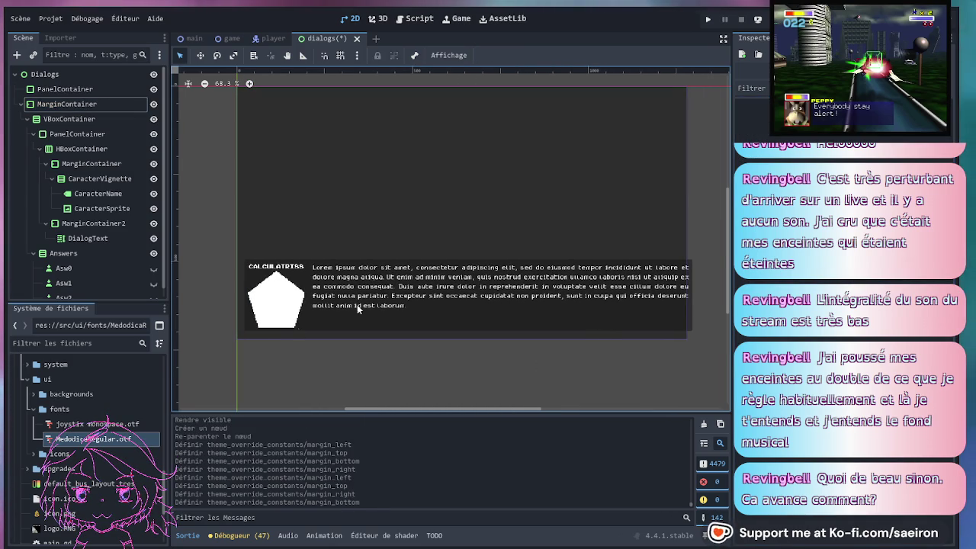
click(660, 314)
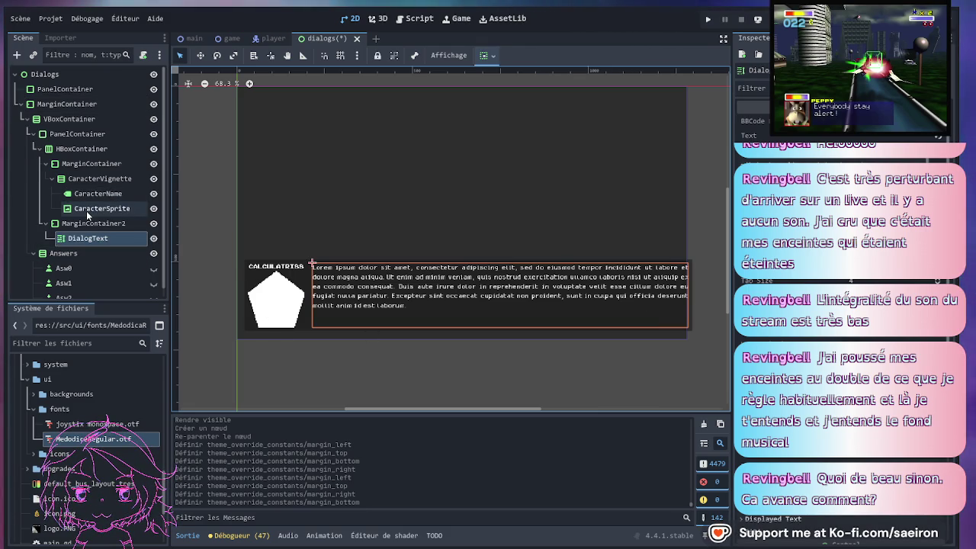
click(88, 167)
Give the portrait's MarginContainer a smaller custom minimum size
click(96, 178)
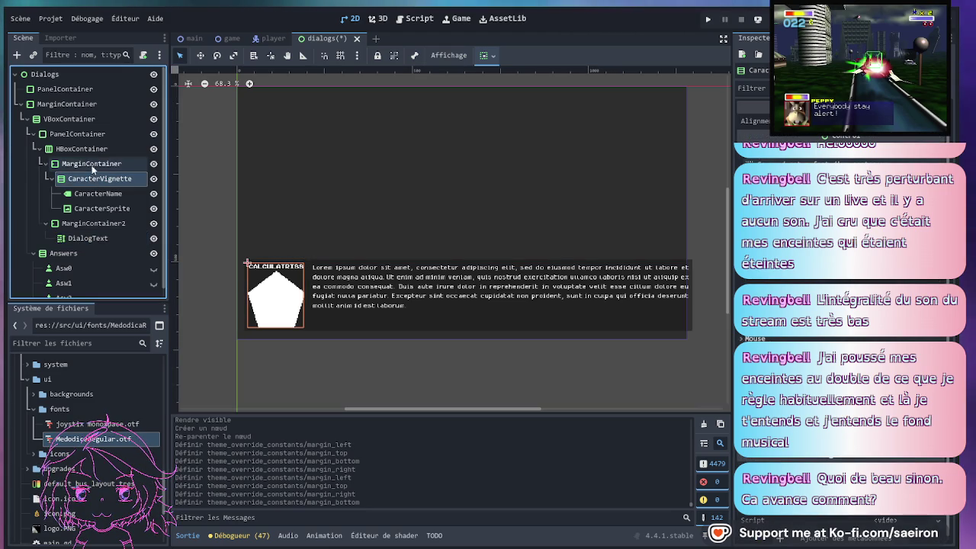
click(80, 136)
click(745, 120)
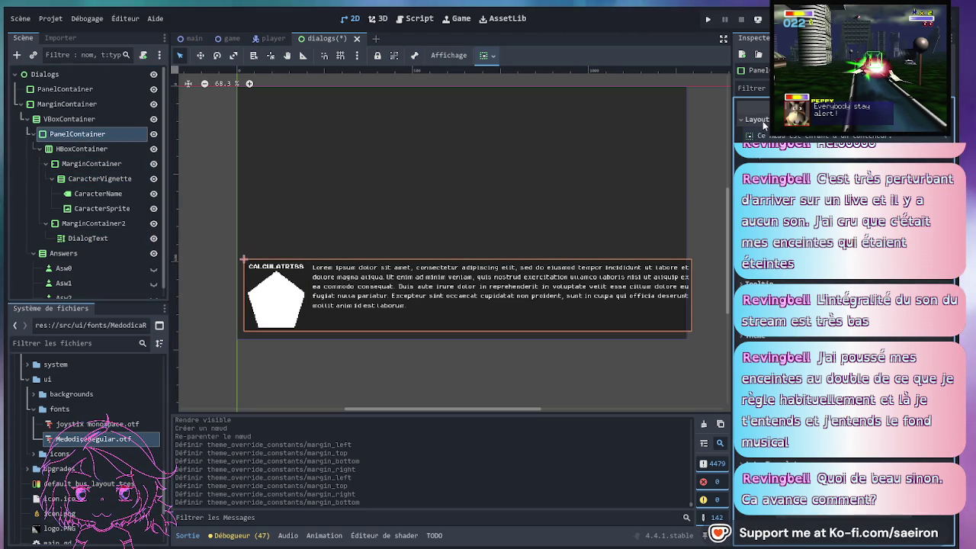
click(97, 149)
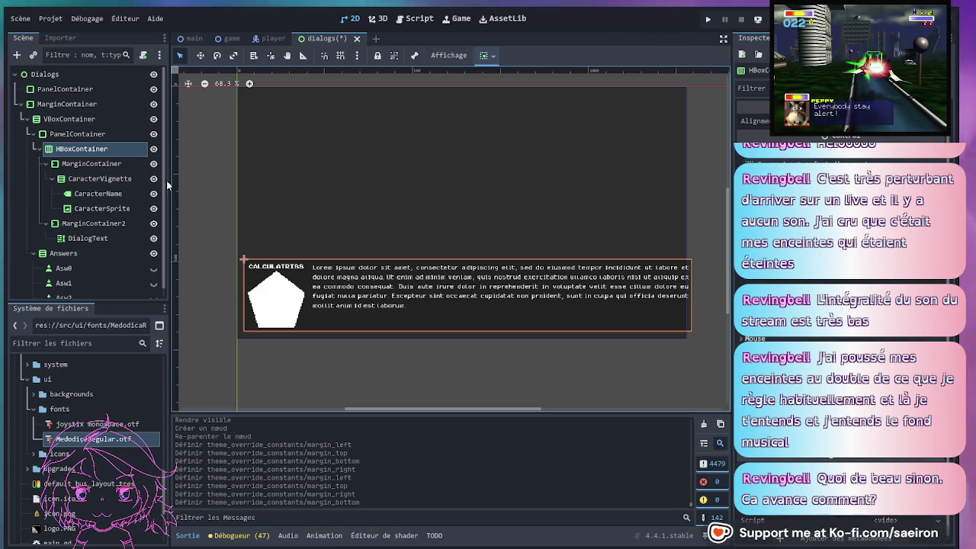
click(91, 163)
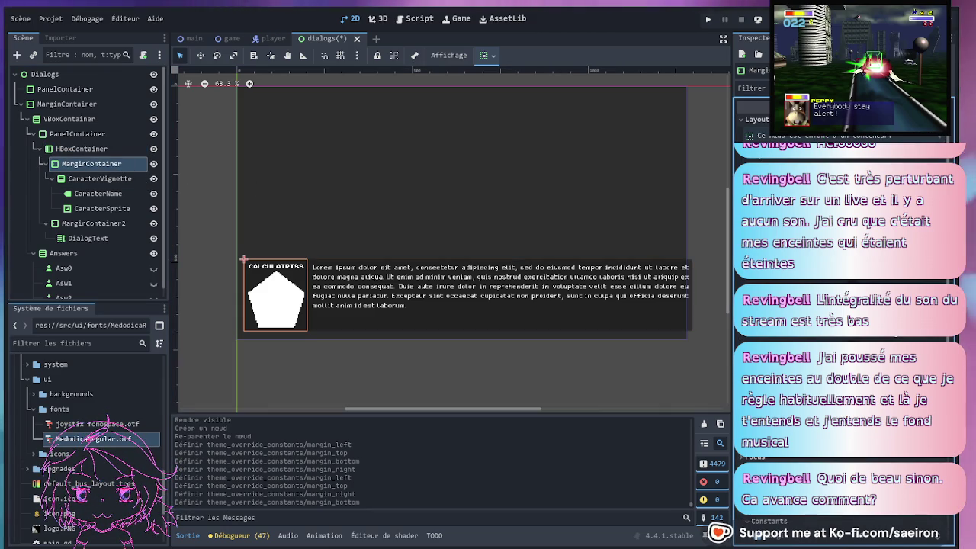
key(Return)
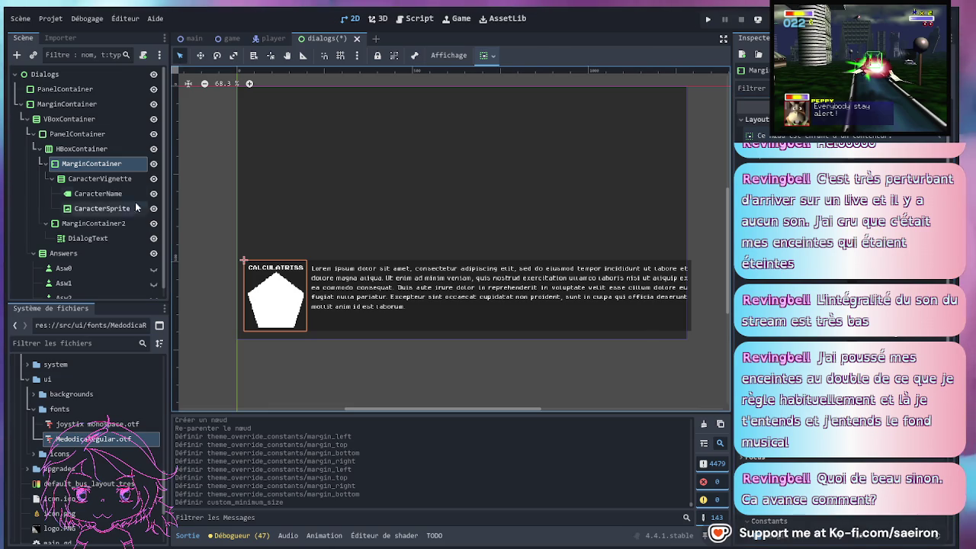
Give MarginContainer2 a narrower minimum size and preview the rewrapped dialog text
click(84, 222)
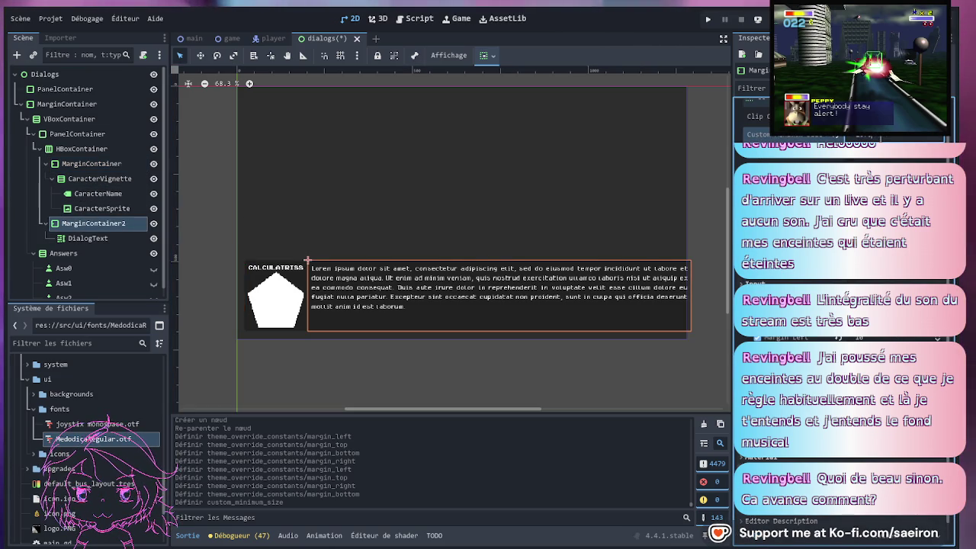
key(Return)
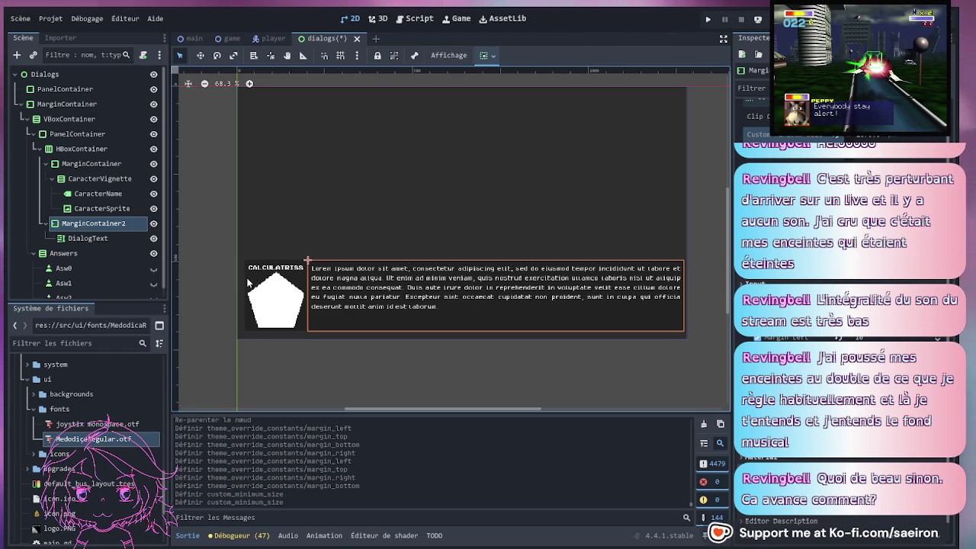
scroll(259, 284, up, 2)
scroll(560, 372, right, 5)
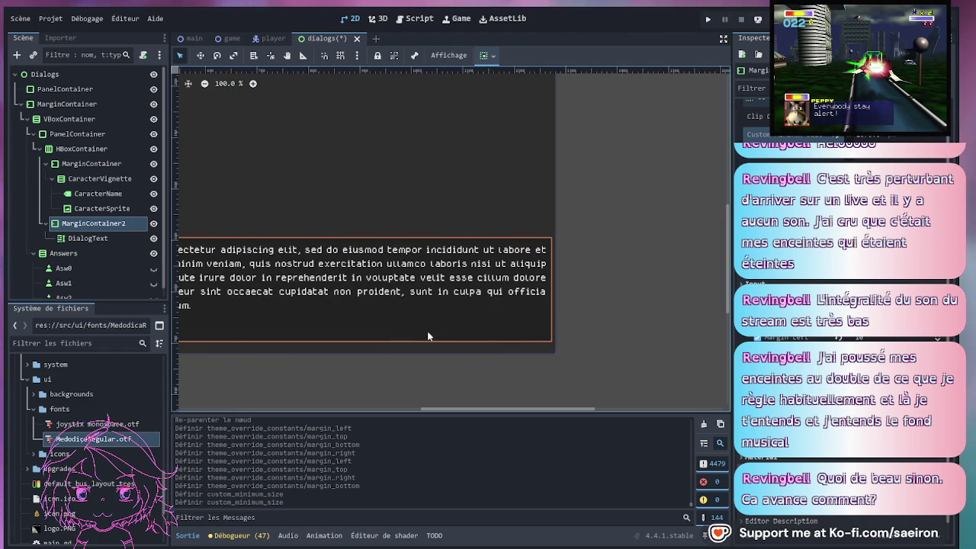
scroll(427, 335, left, 3)
scroll(637, 258, down, 1)
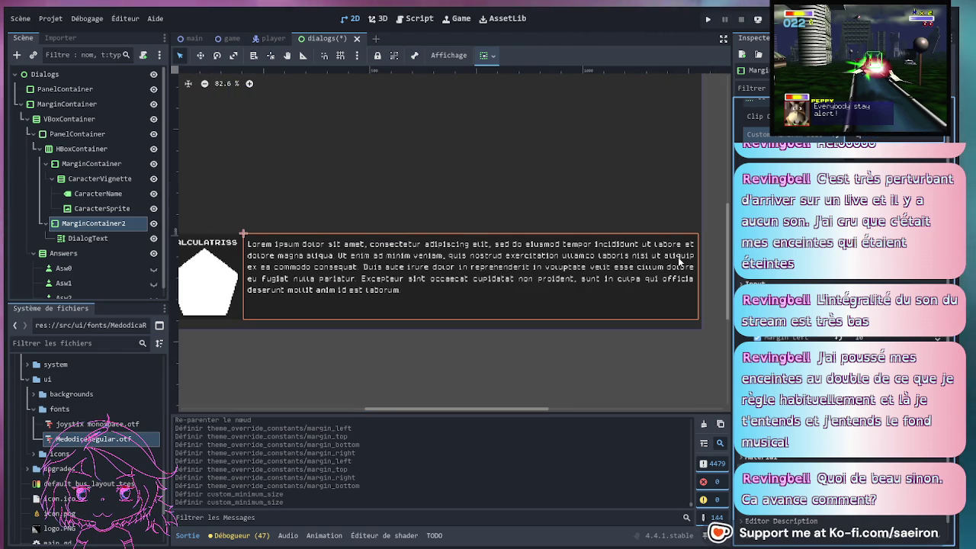
click(403, 350)
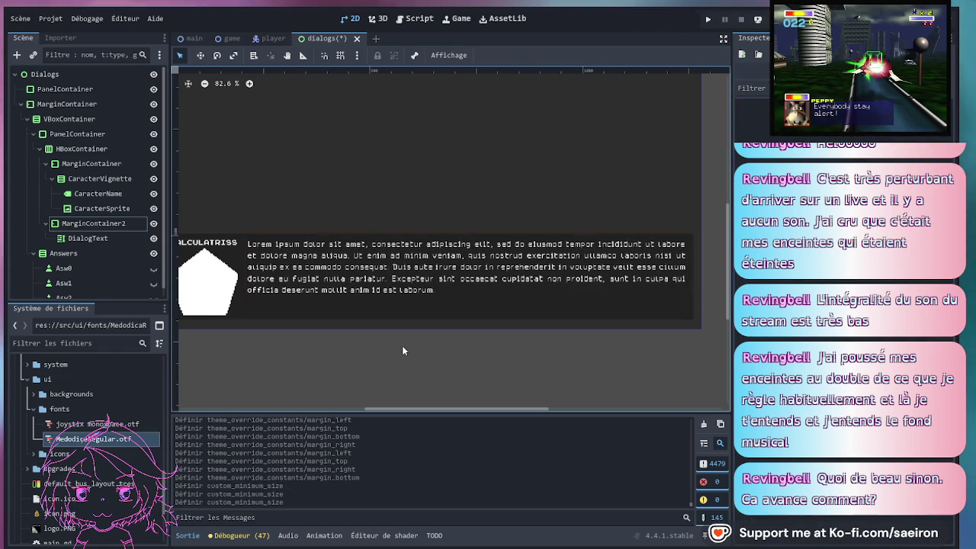
scroll(404, 347, down, 1)
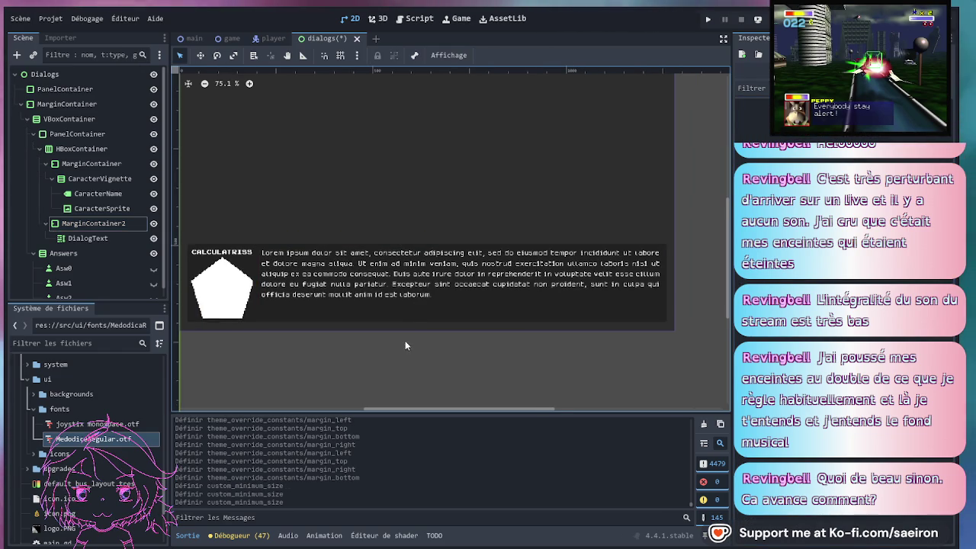
Try CaracterSprite Stretch Modes until the pentagon stays centred with its aspect, and enlarge its minimum size
click(232, 286)
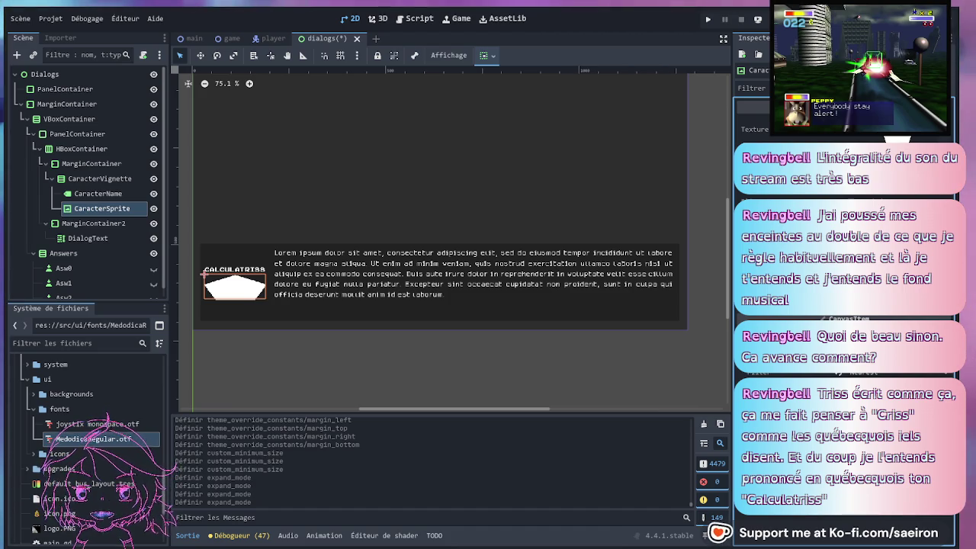
scroll(846, 320, up, 2)
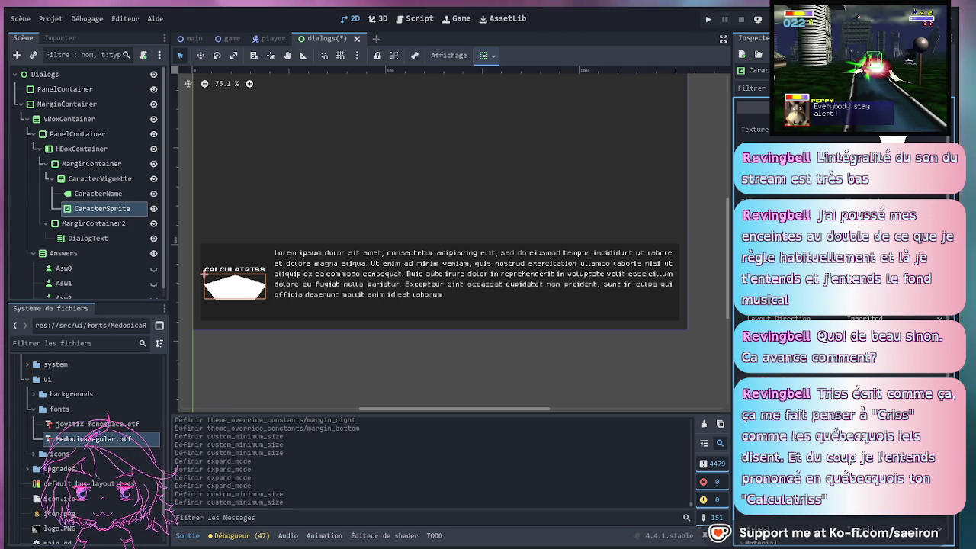
click(904, 220)
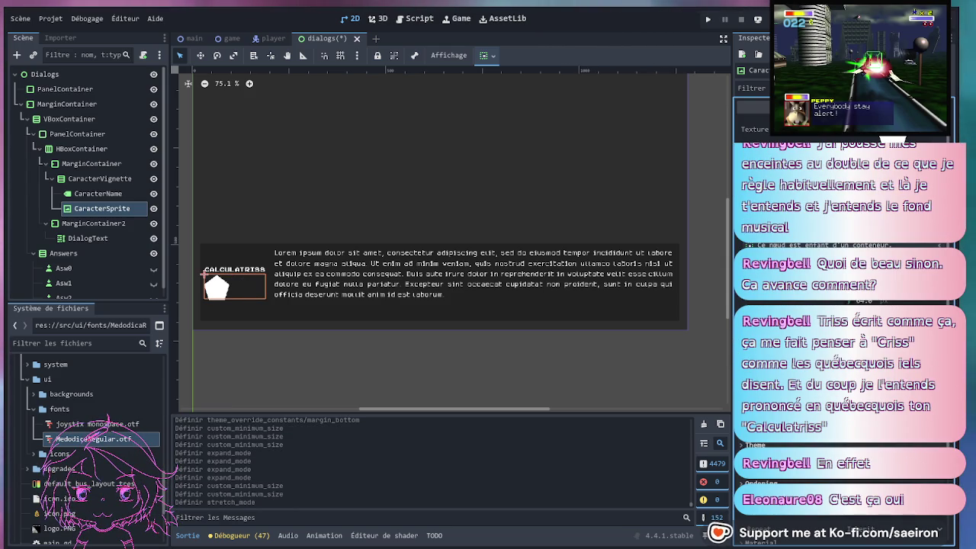
click(904, 220)
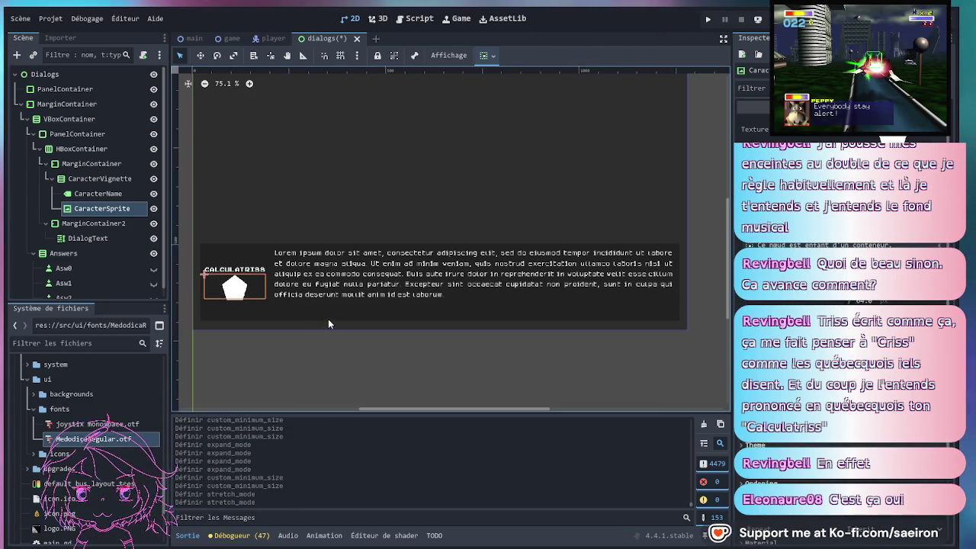
click(242, 270)
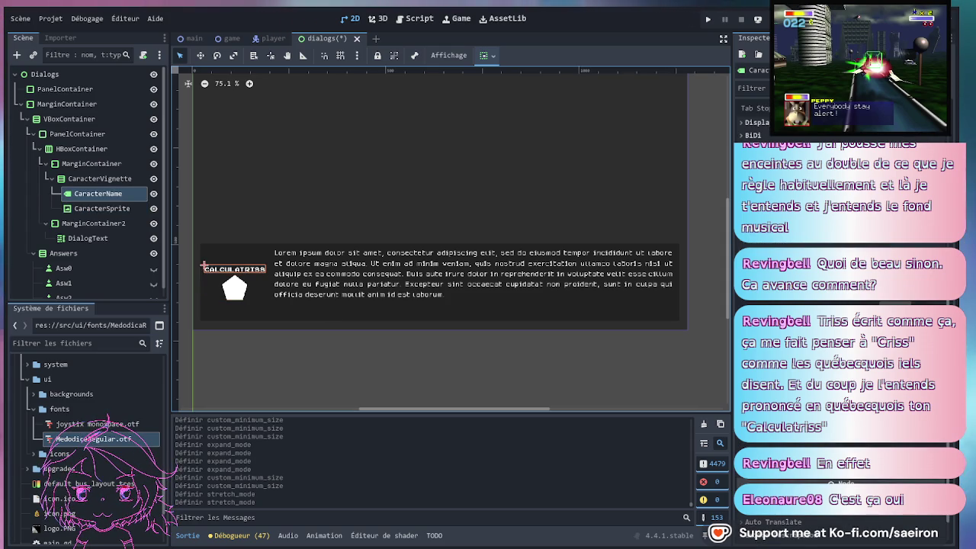
click(243, 293)
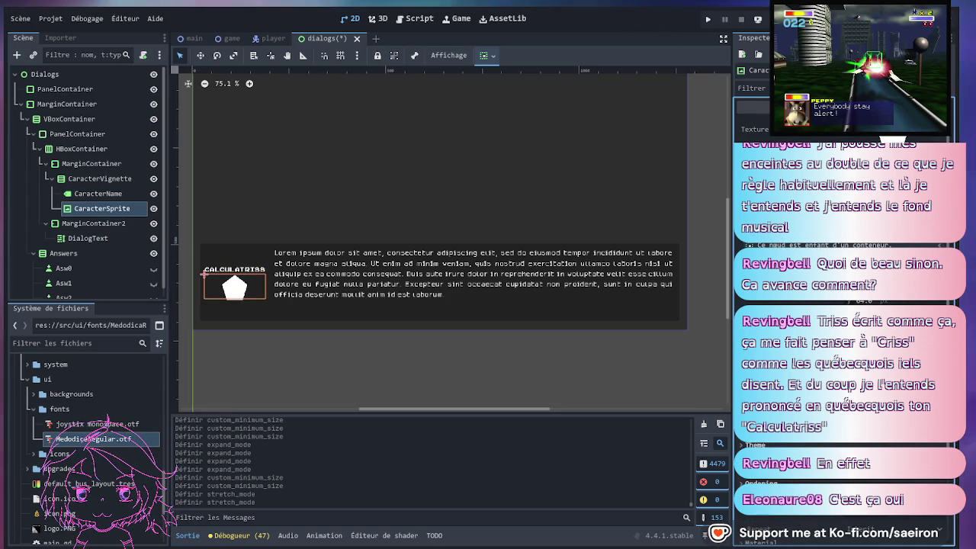
click(846, 305)
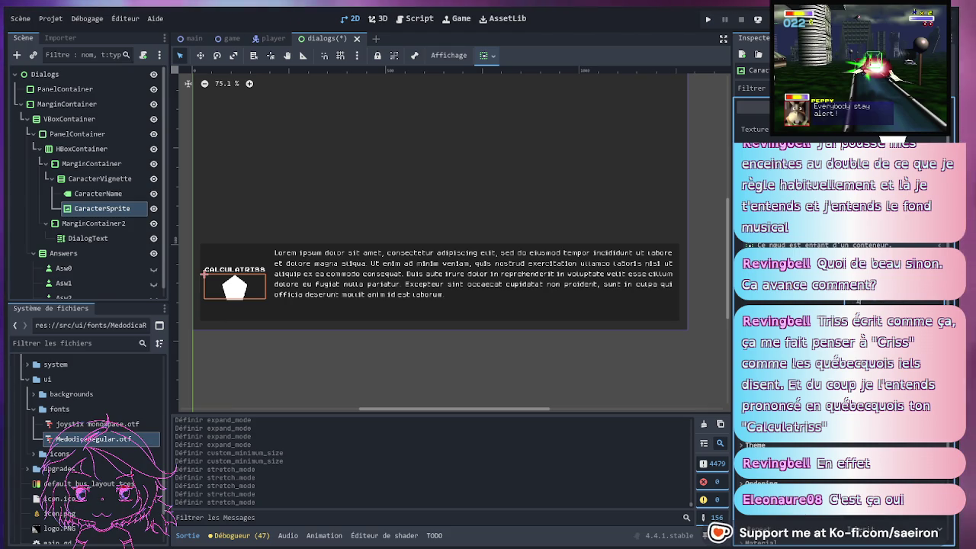
key(Return)
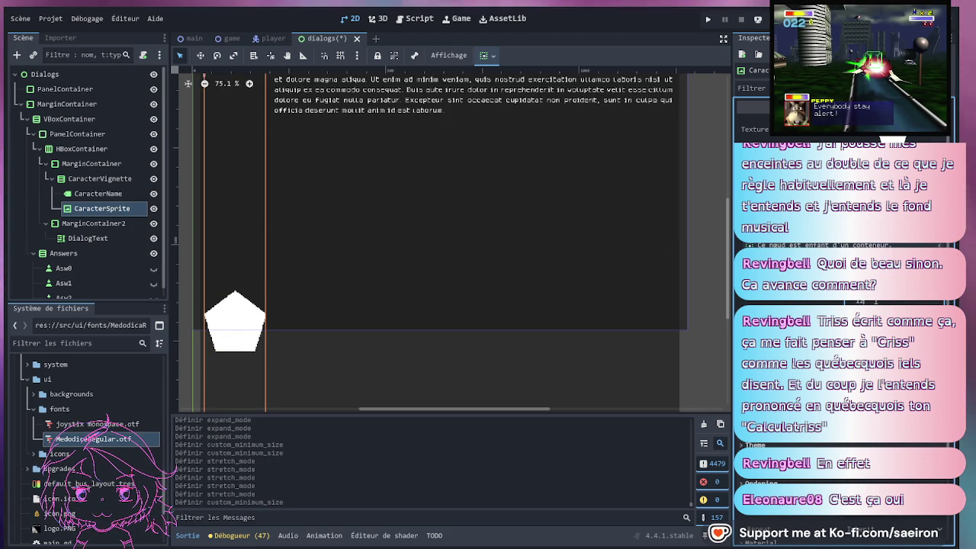
Shrink CaracterSprite's minimum size so the pentagon sits small under CALCULATRISS, then save
key(Return)
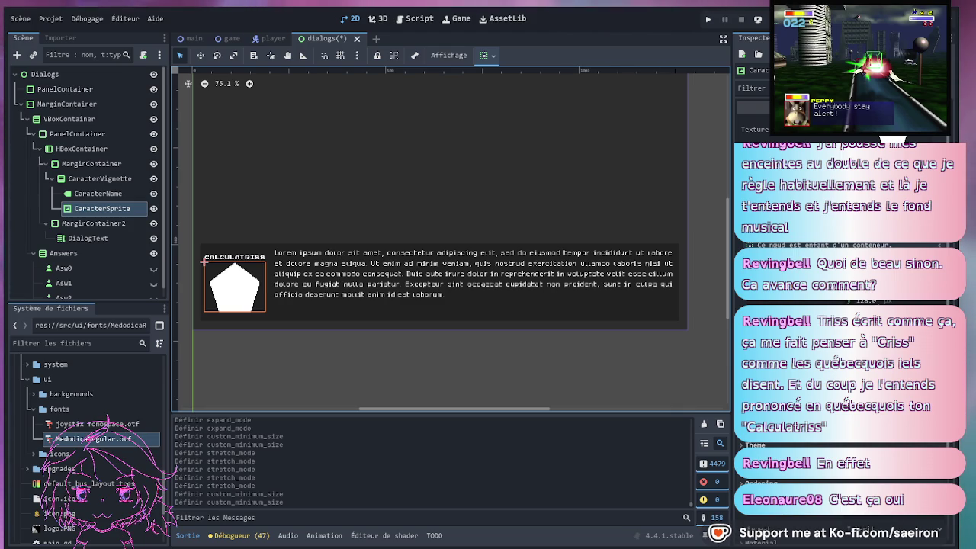
click(504, 365)
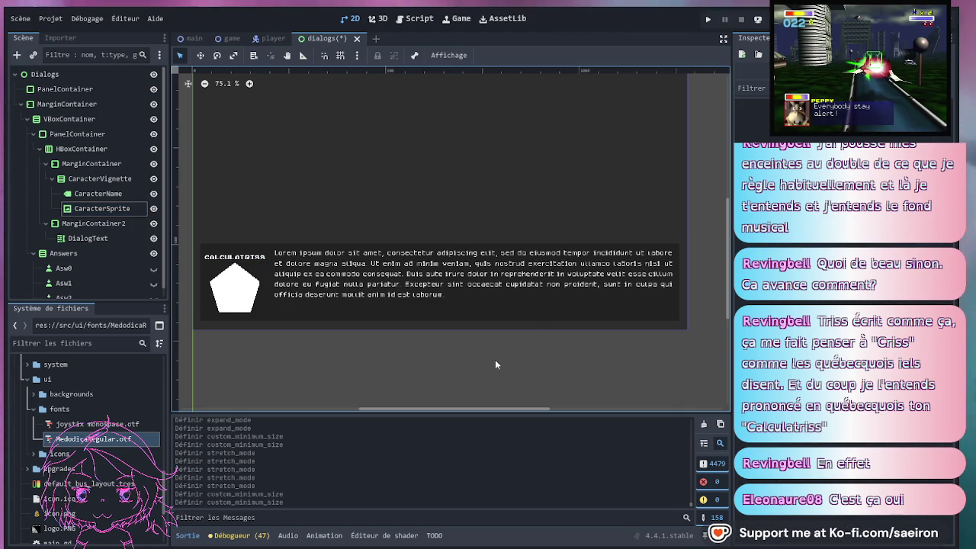
click(263, 258)
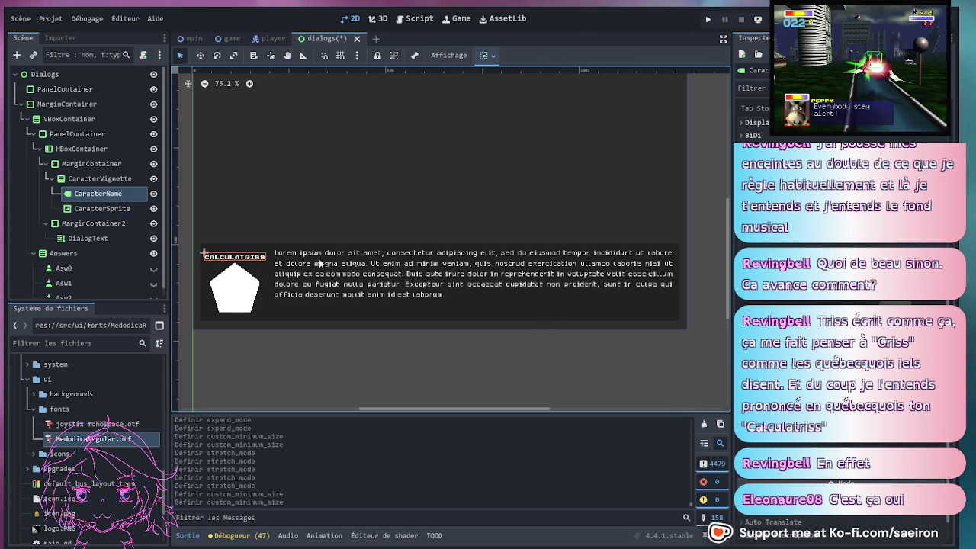
scroll(846, 305, down, 3)
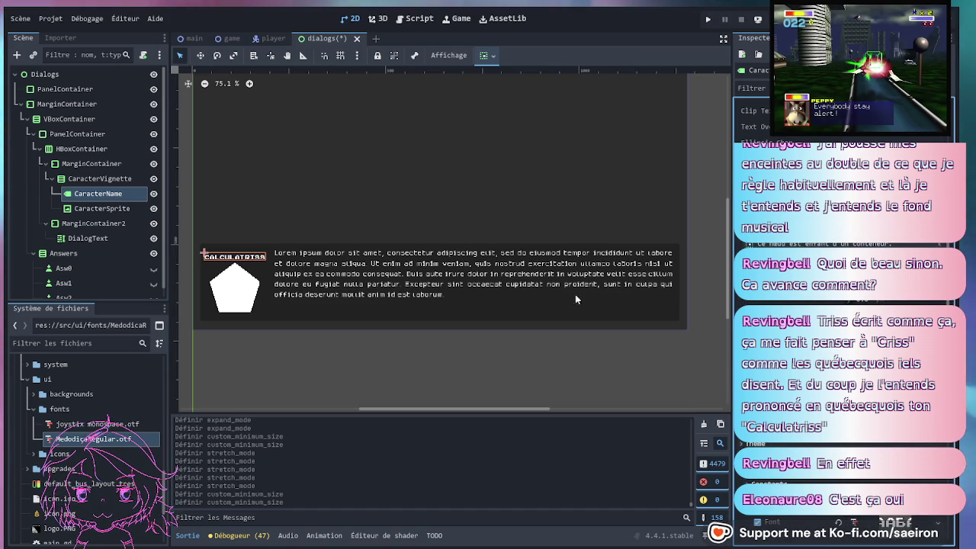
click(86, 179)
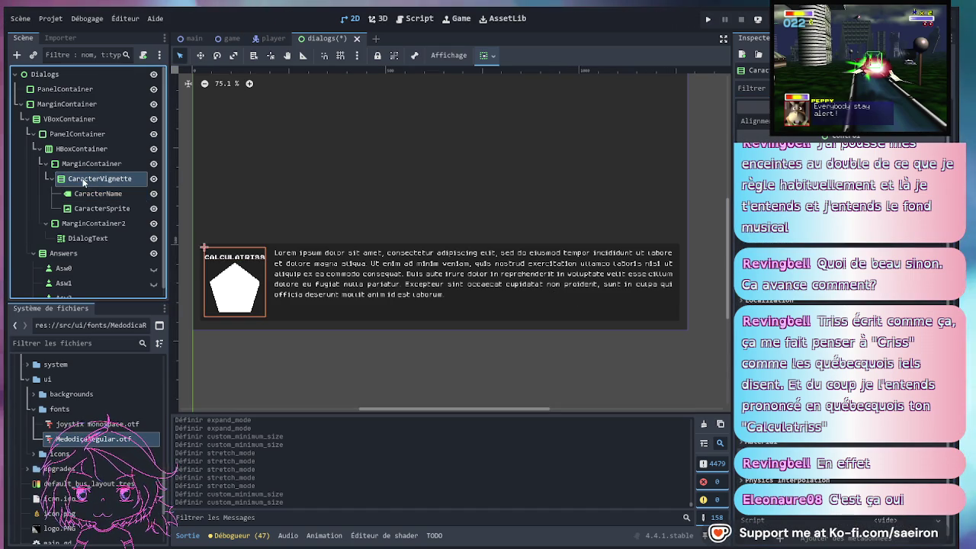
click(231, 295)
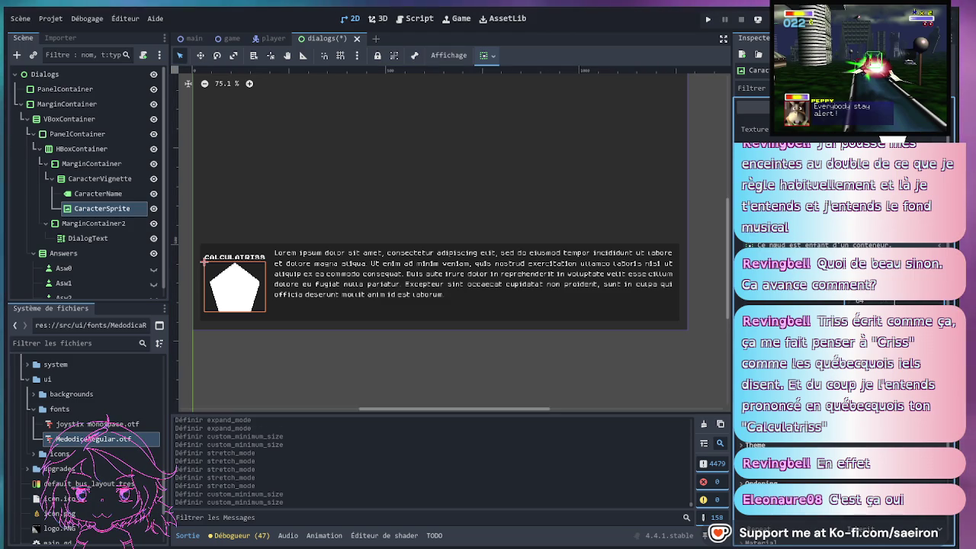
click(448, 324)
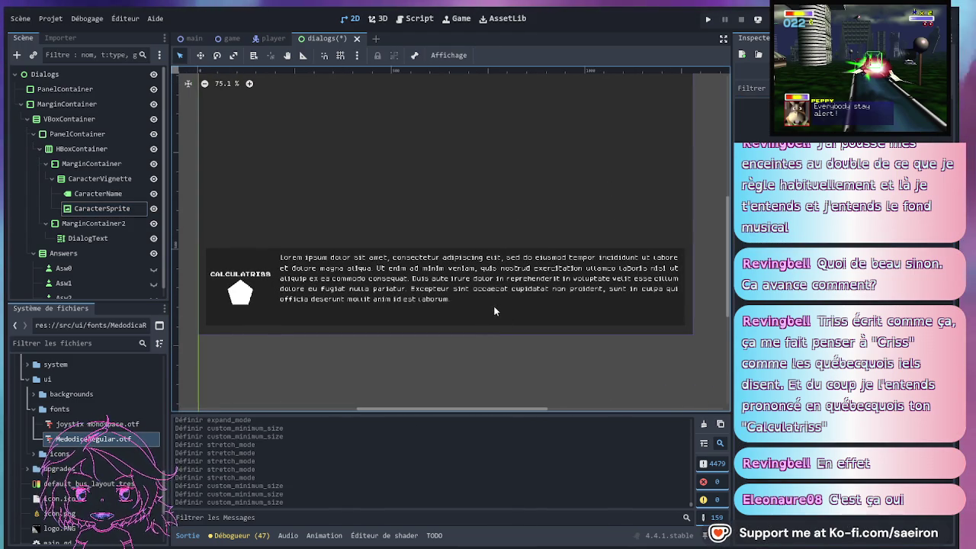
key(ctrl+s)
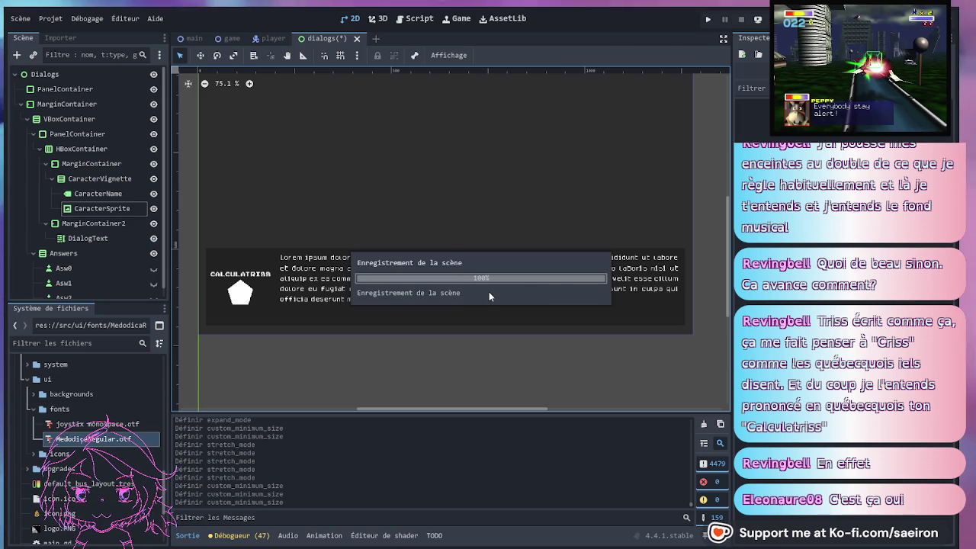
Check the embedded dialog box beneath the PROTOSURVIVOR menu in the main scene, then return to dialogs
scroll(393, 234, down, 1)
drag(393, 234, 402, 267)
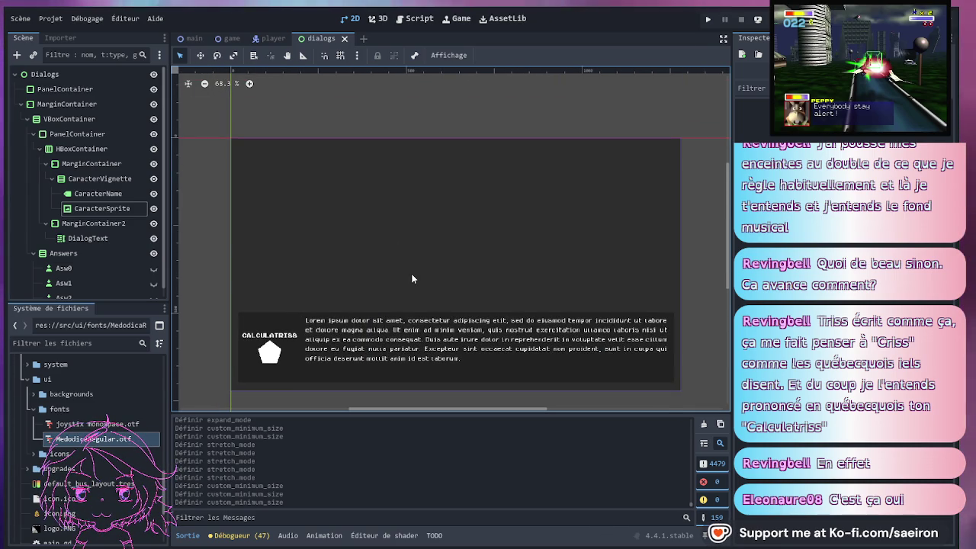
click(195, 41)
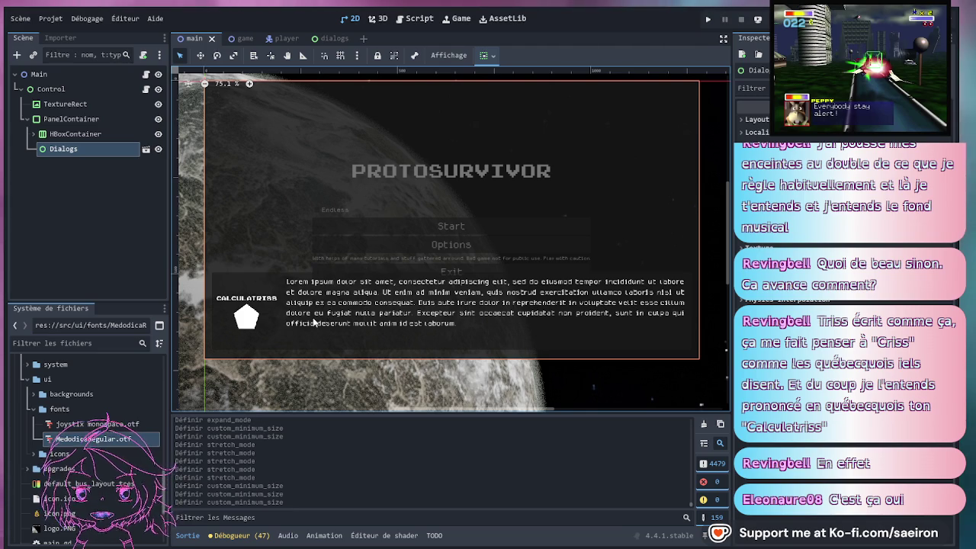
scroll(337, 259, down, 1)
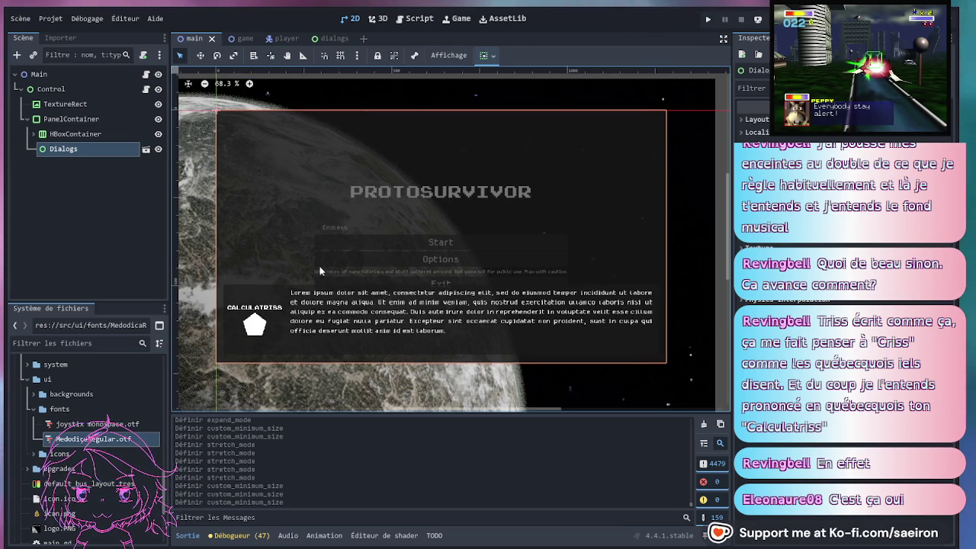
click(334, 37)
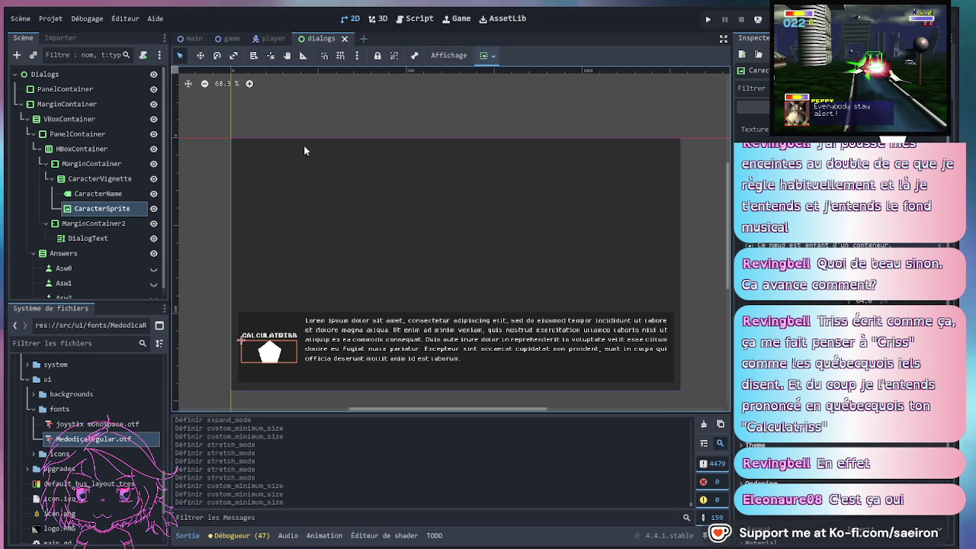
Toggle the Asw0 and Asw1 eye icons, leaving them hidden, and select the root Dialogs node
click(153, 267)
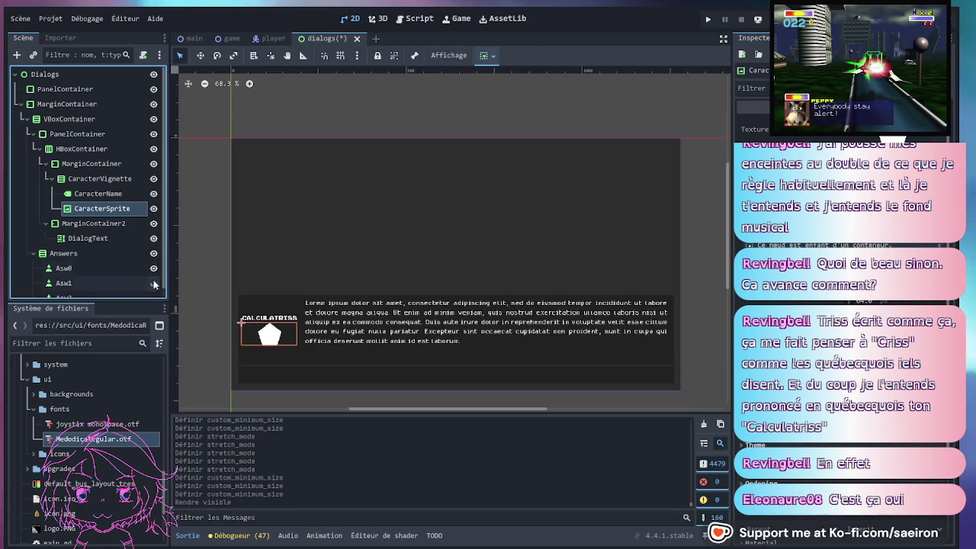
click(154, 283)
click(153, 283)
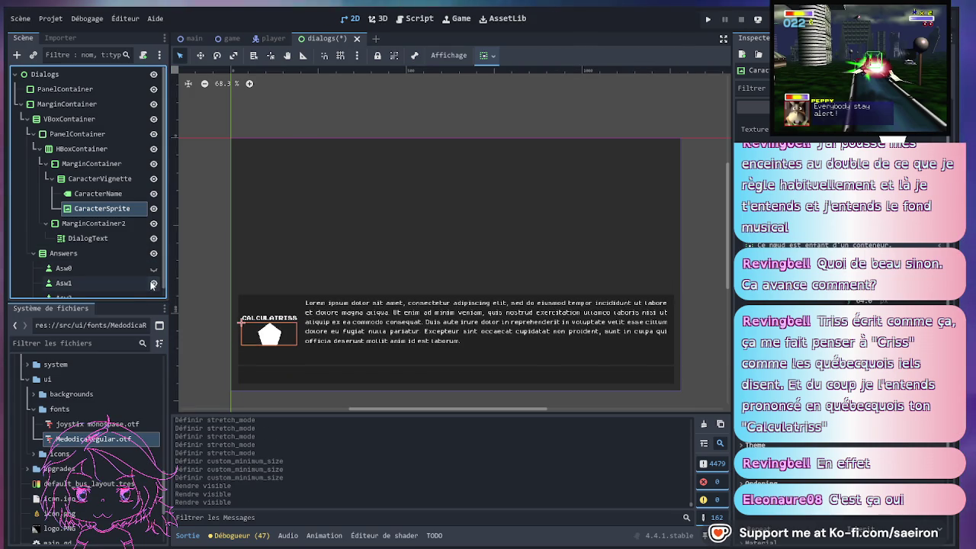
click(153, 284)
click(101, 271)
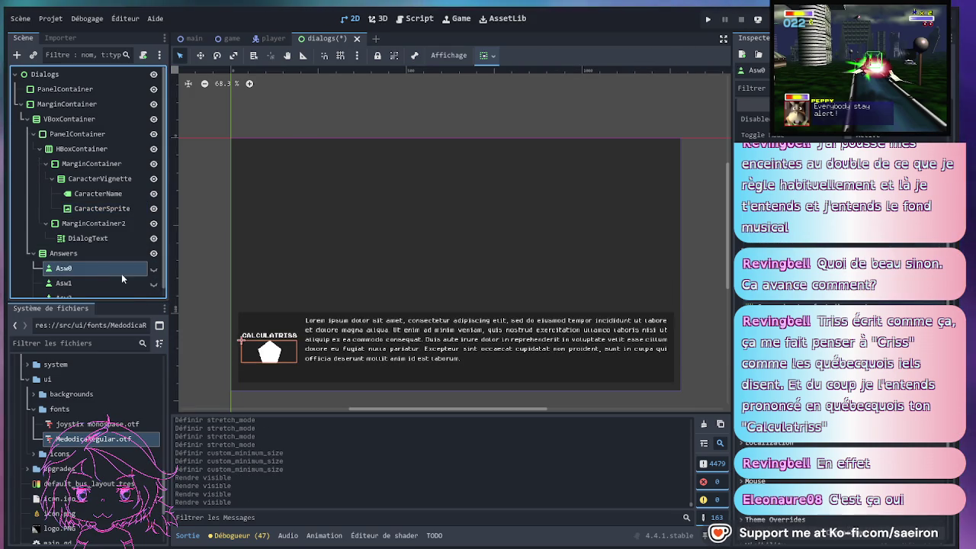
scroll(519, 231, down, 2)
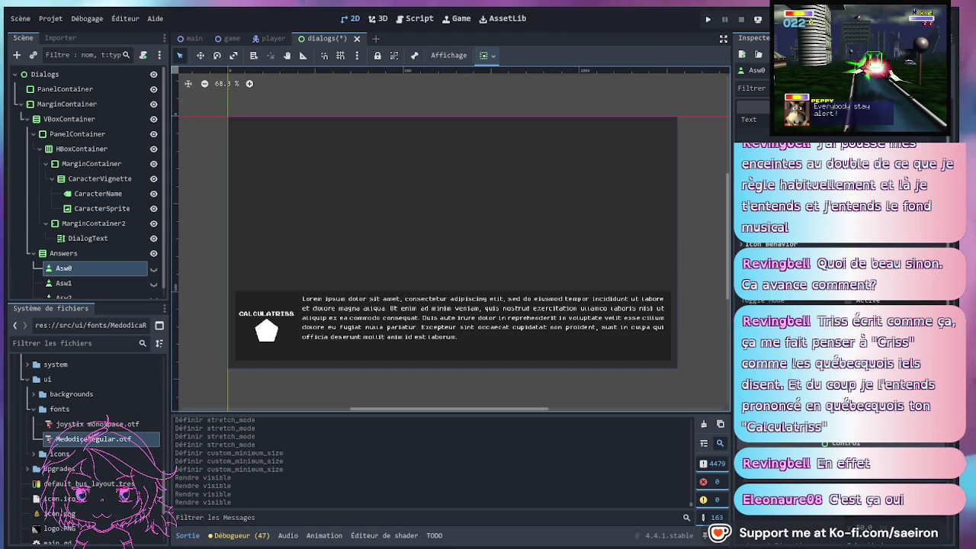
click(44, 74)
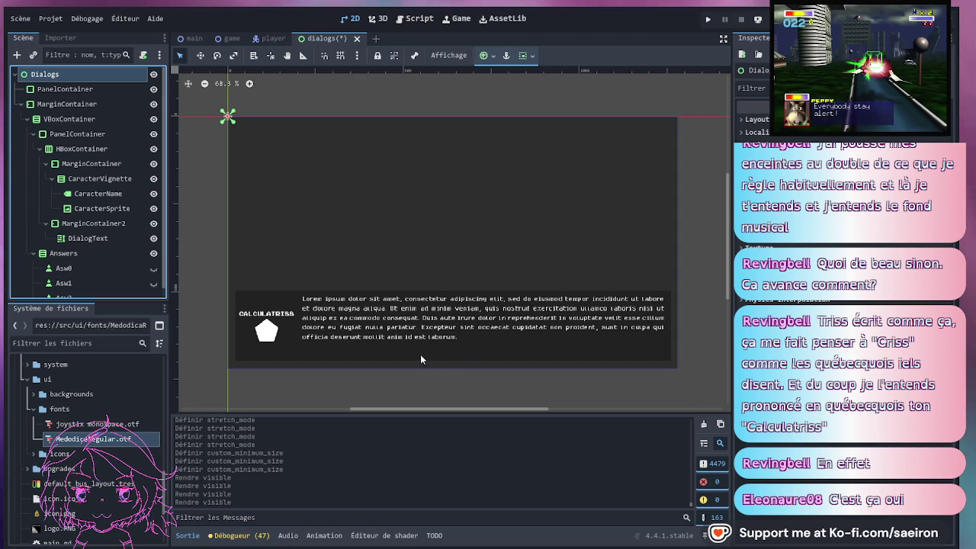
Create dialogs.gd and replace its contents with the full dialogue script
key(Return)
key(ctrl+a)
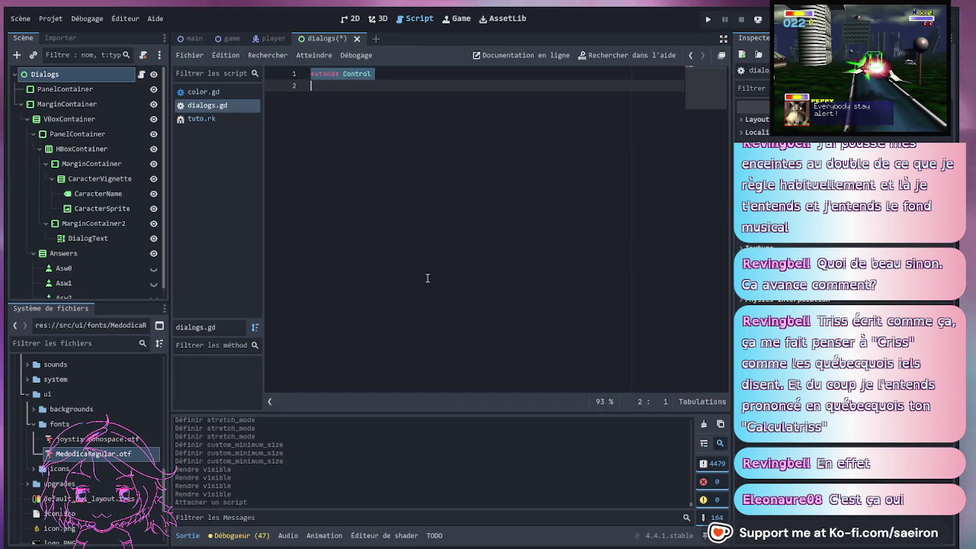
key(ctrl+v)
scroll(468, 200, up, 15)
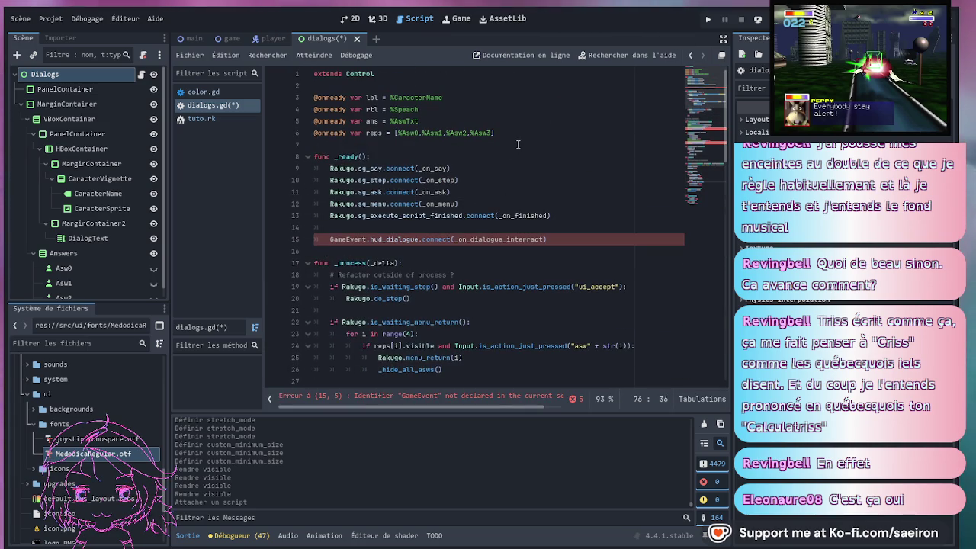
Remove %Asw3 from the reps array, leaving Asw0, Asw1 and Asw2
click(507, 144)
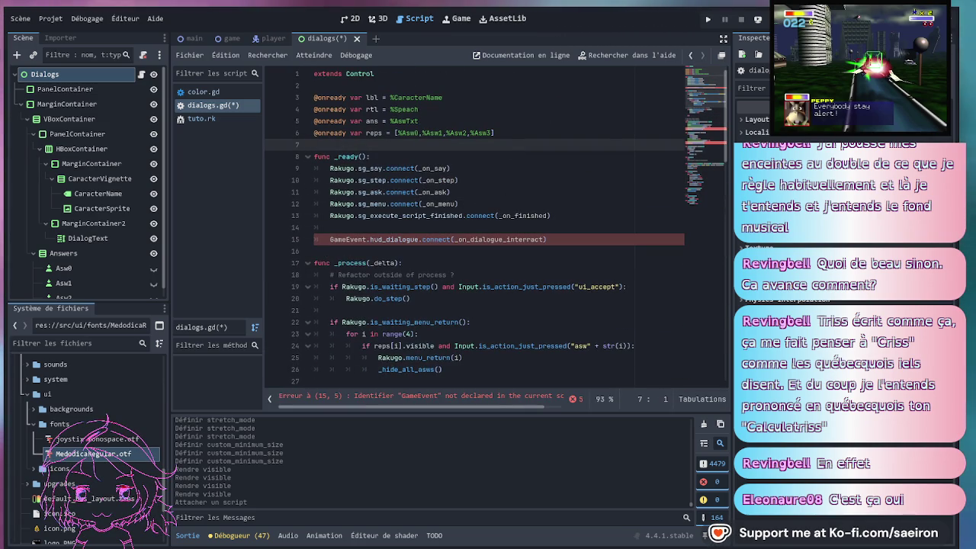
drag(728, 187, 762, 186)
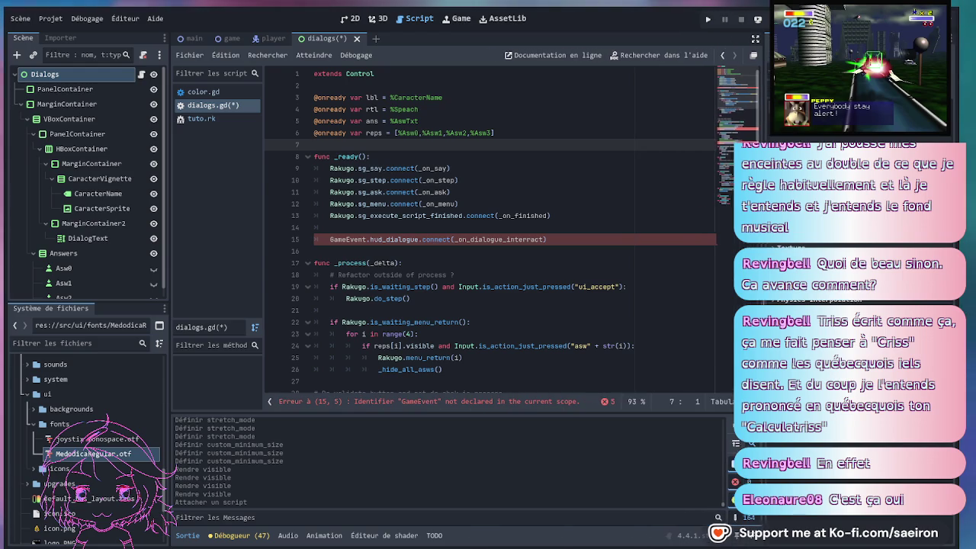
click(495, 133)
double_click(481, 133)
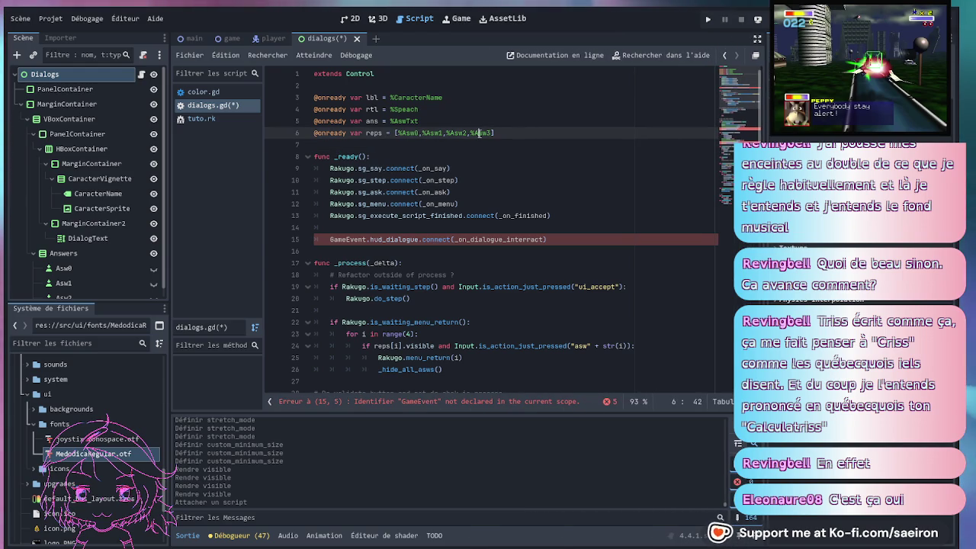
key(BackSpace)
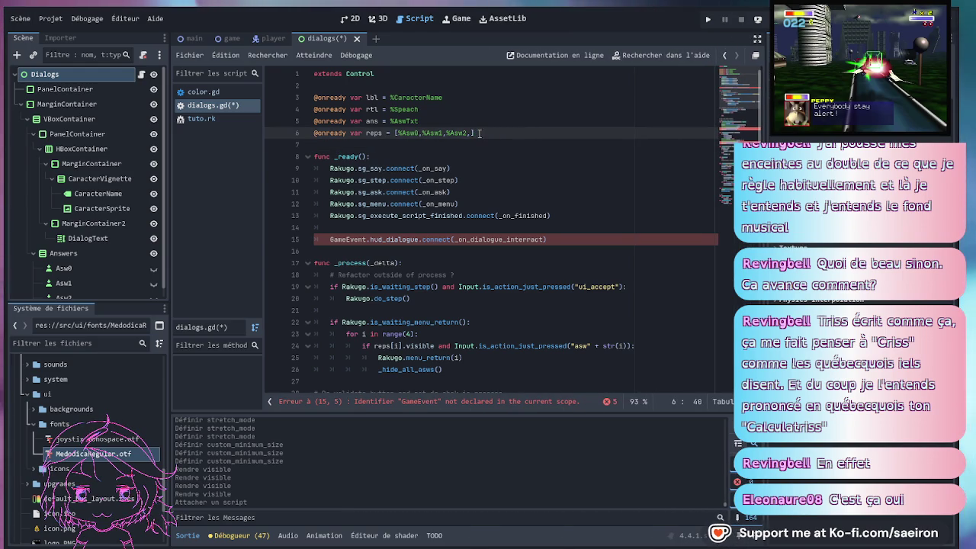
drag(107, 305, 110, 364)
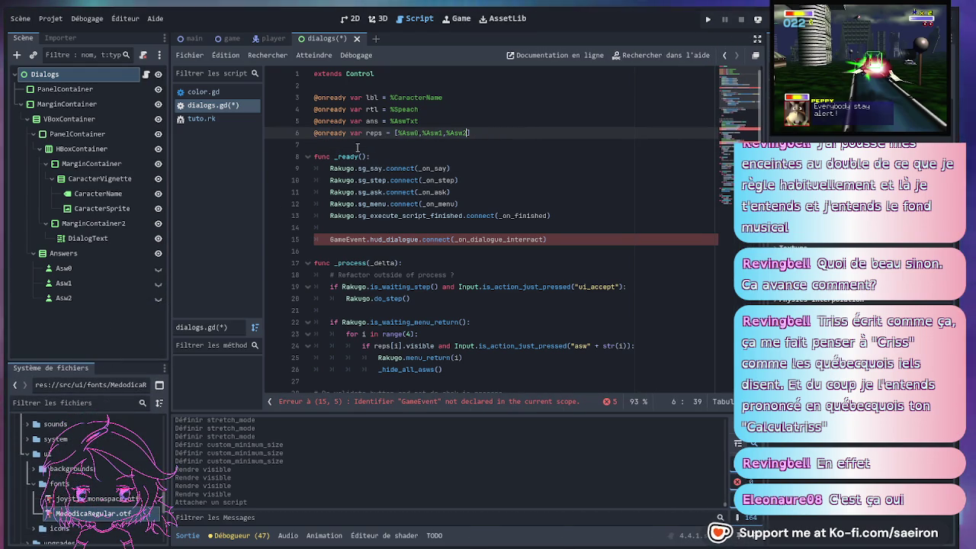
click(466, 86)
key(Return)
key(Return)
key(Return)
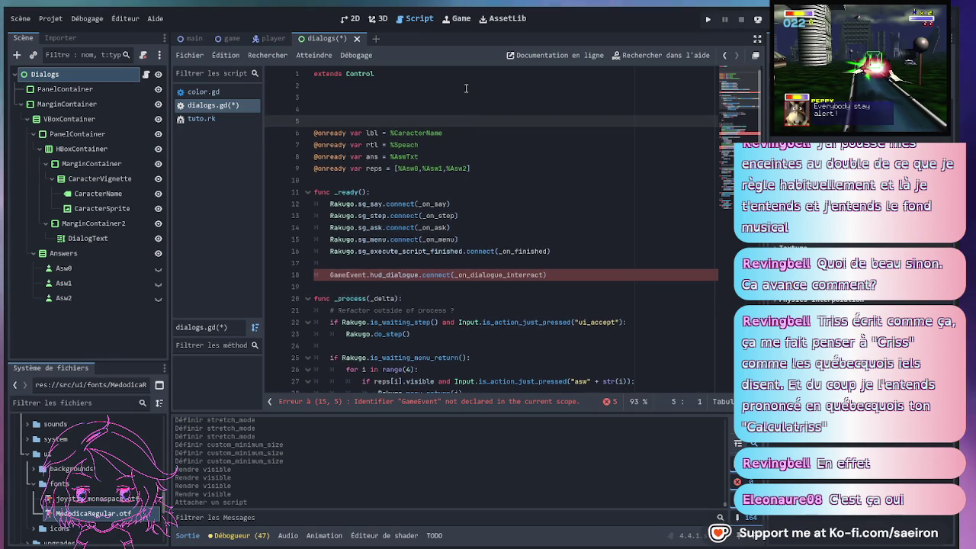
key(Up)
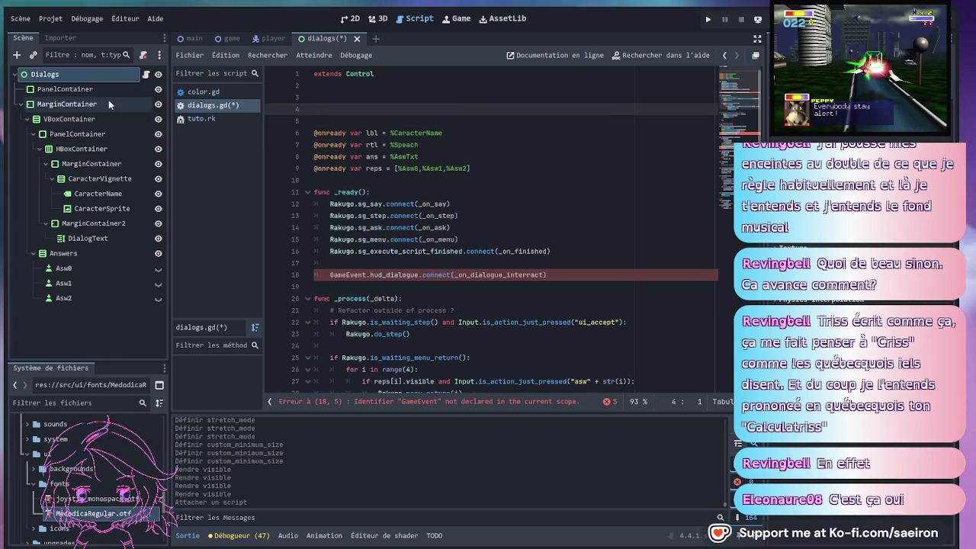
click(99, 194)
shift+click(105, 208)
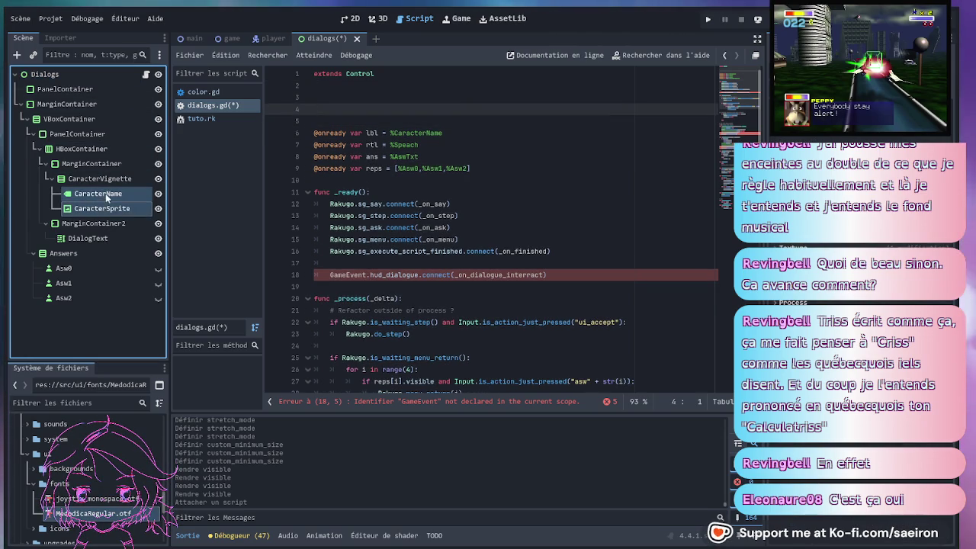
mouse_move(104, 209)
mouse_down()
mouse_move(366, 96)
mouse_move(371, 104)
mouse_up()
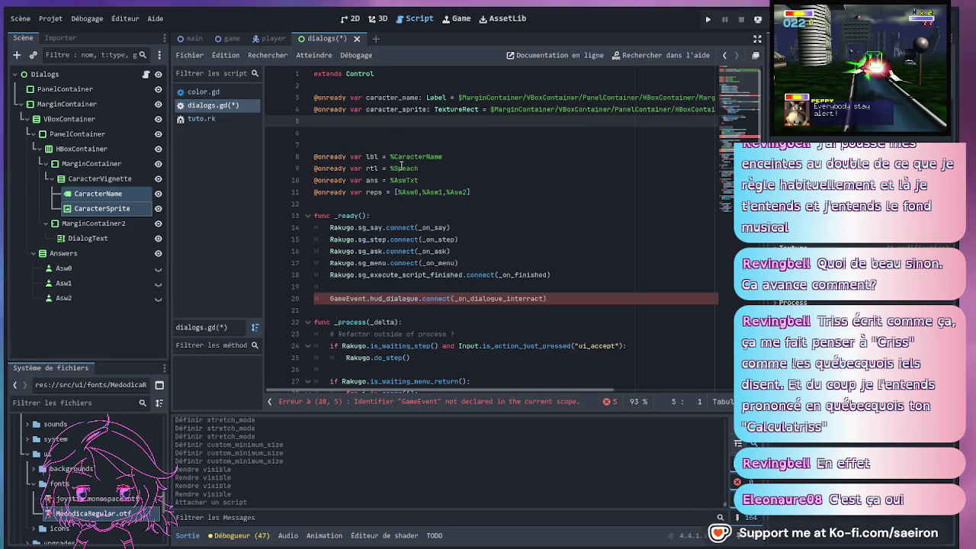
click(83, 253)
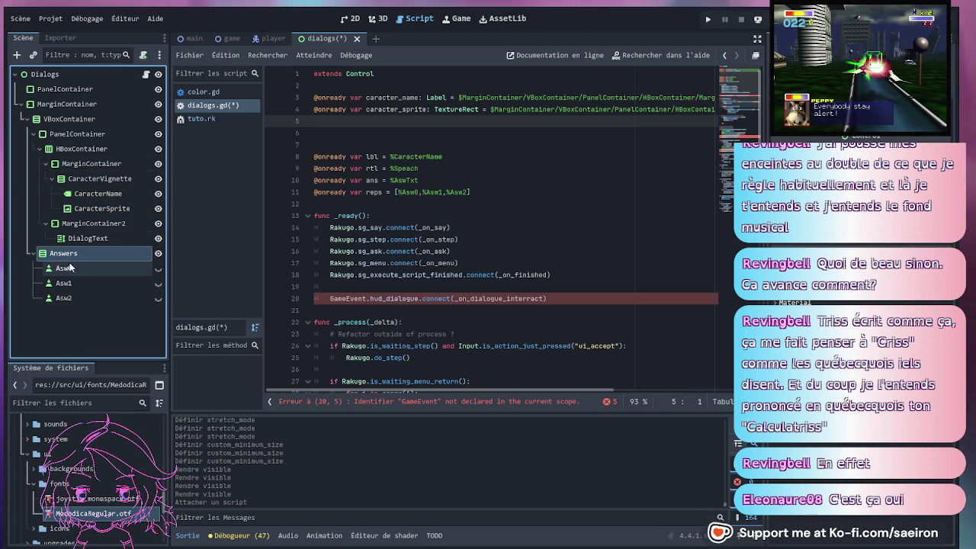
Enable Access as Unique Name on the answer nodes Asw0 through Asw2
click(83, 268)
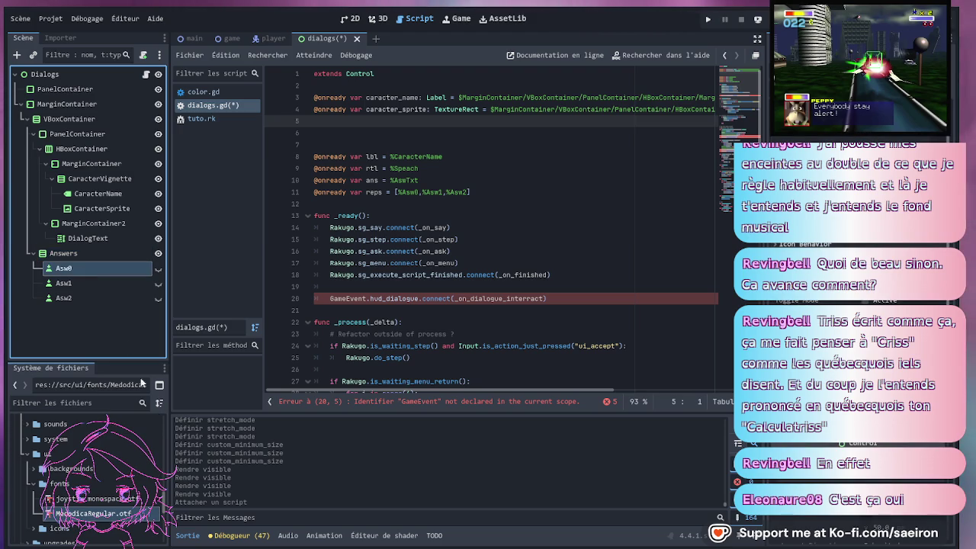
key(Down)
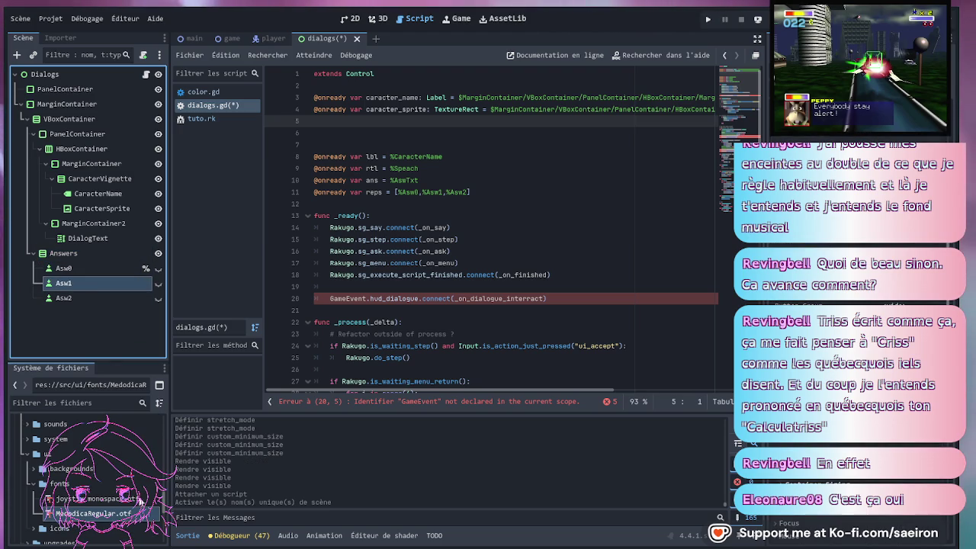
click(81, 298)
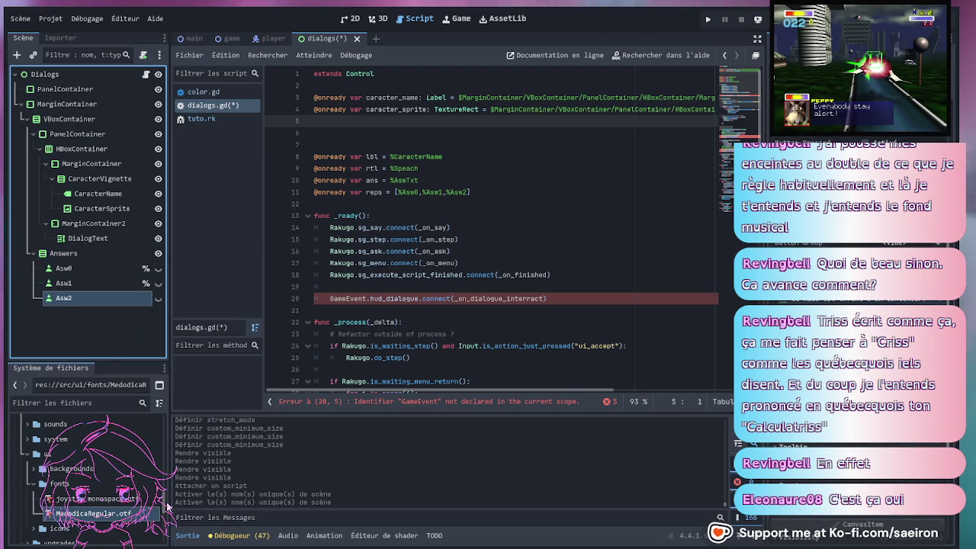
Delete the old ans and lbl variable lines from dialogs.gd
click(420, 180)
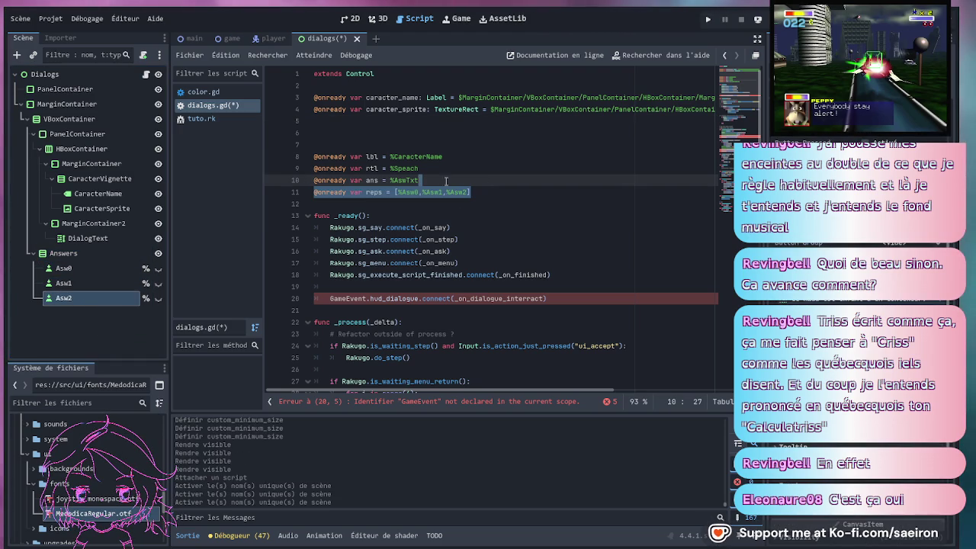
drag(431, 181, 434, 175)
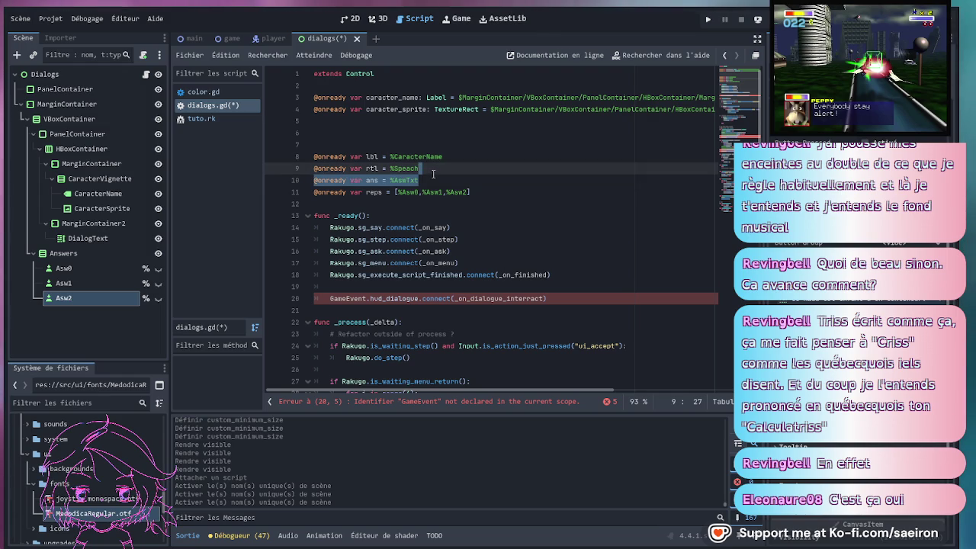
key(BackSpace)
click(387, 169)
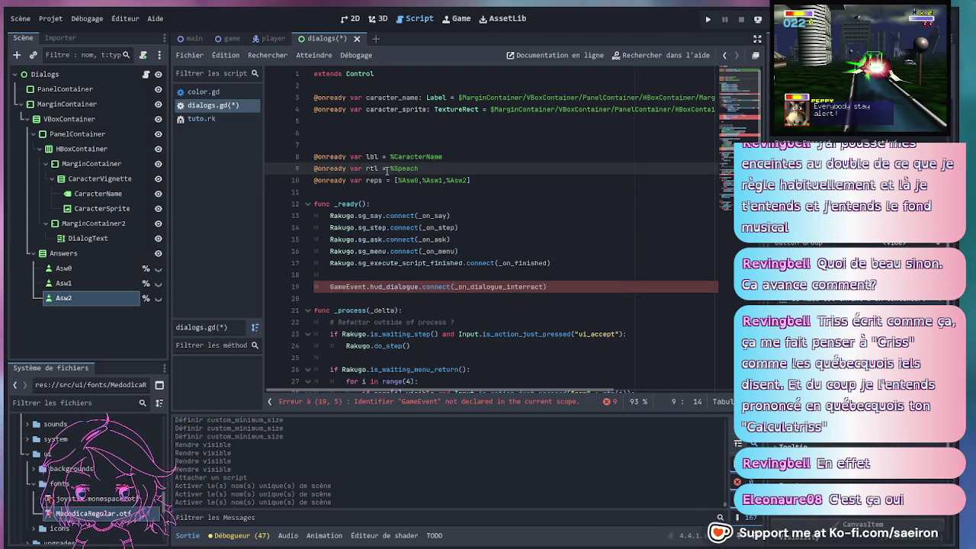
drag(444, 156, 462, 144)
key(BackSpace)
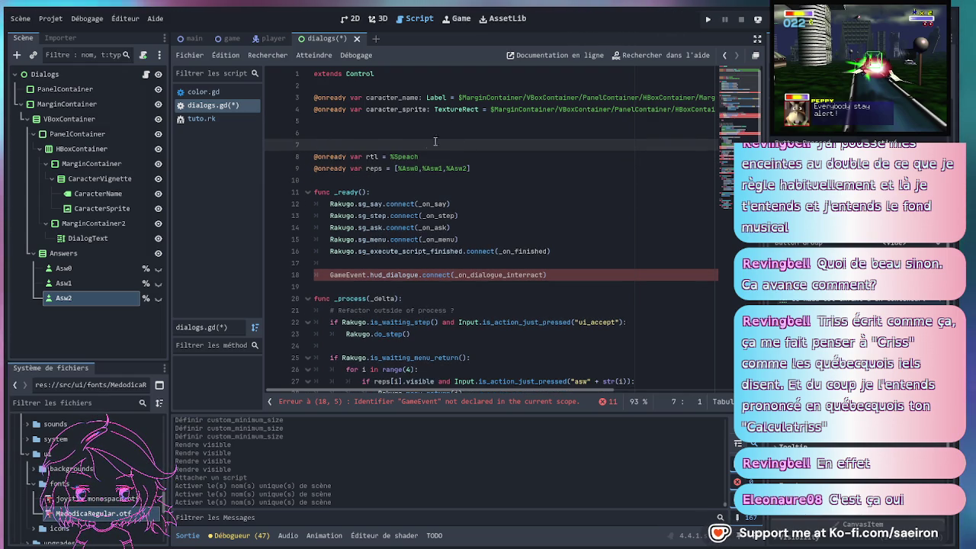
Replace the rtl line with a dialog_text reference dragged in from the DialogText node
click(446, 157)
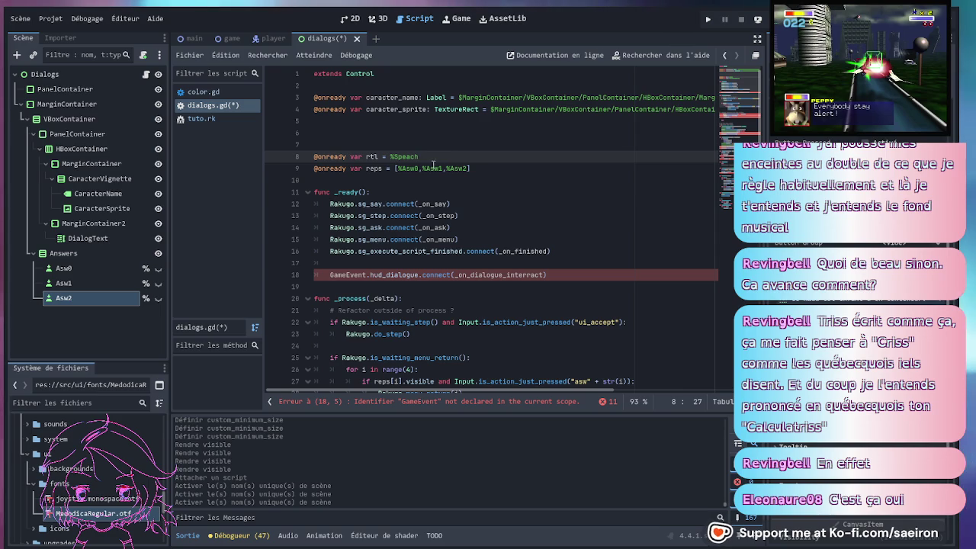
click(87, 238)
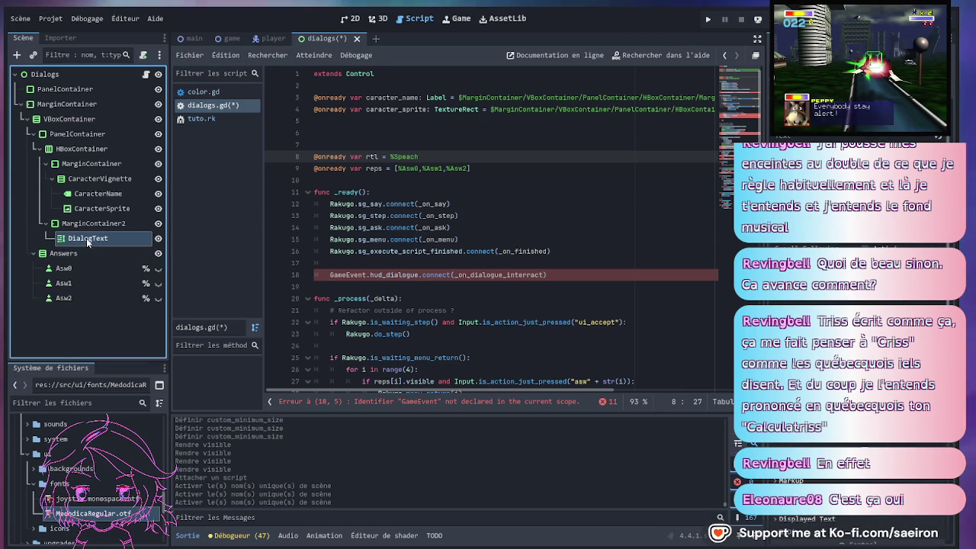
drag(86, 238, 340, 127)
click(431, 158)
key(BackSpace)
key(BackSpace)
key(BackSpace)
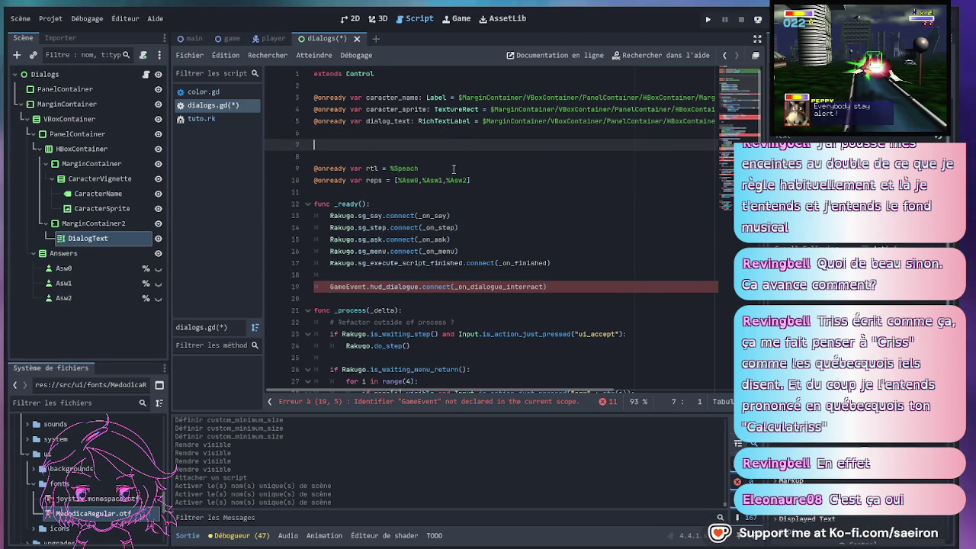
key(BackSpace)
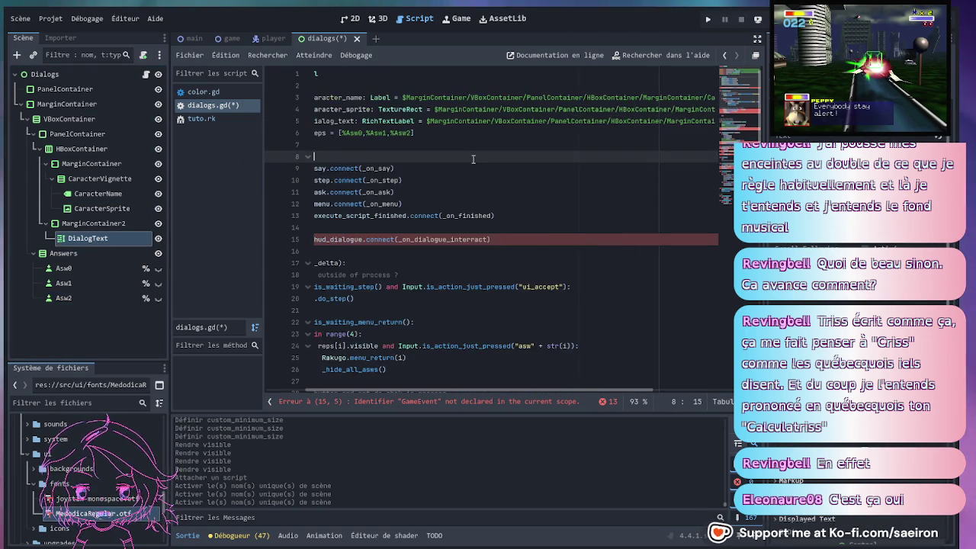
click(447, 156)
Rename the reps variable to Answers to match the Answers node
double_click(375, 133)
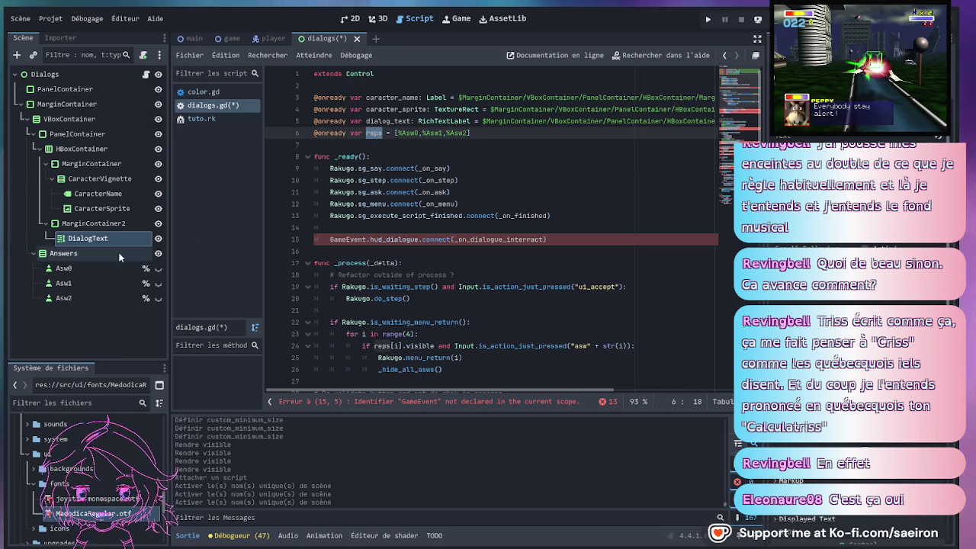
click(77, 259)
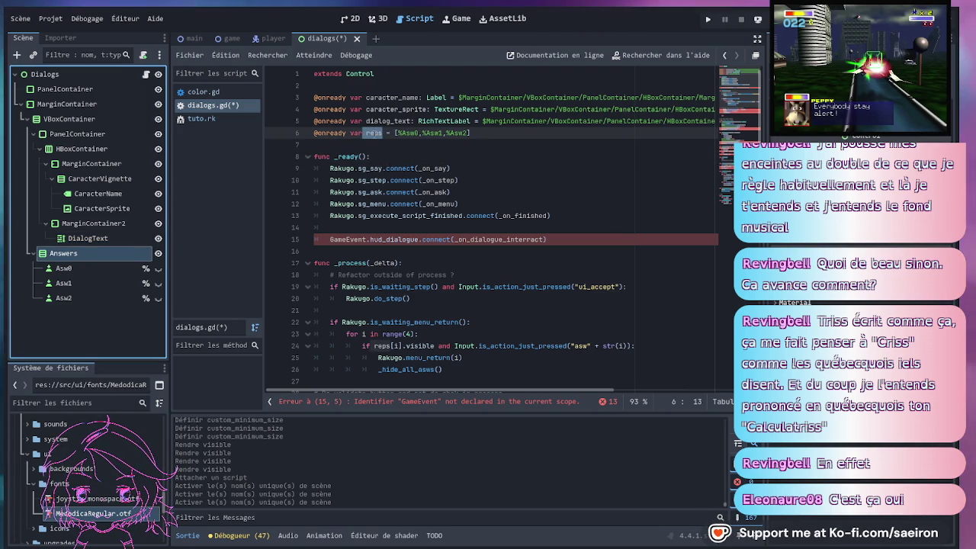
text(Answers)
key(Down)
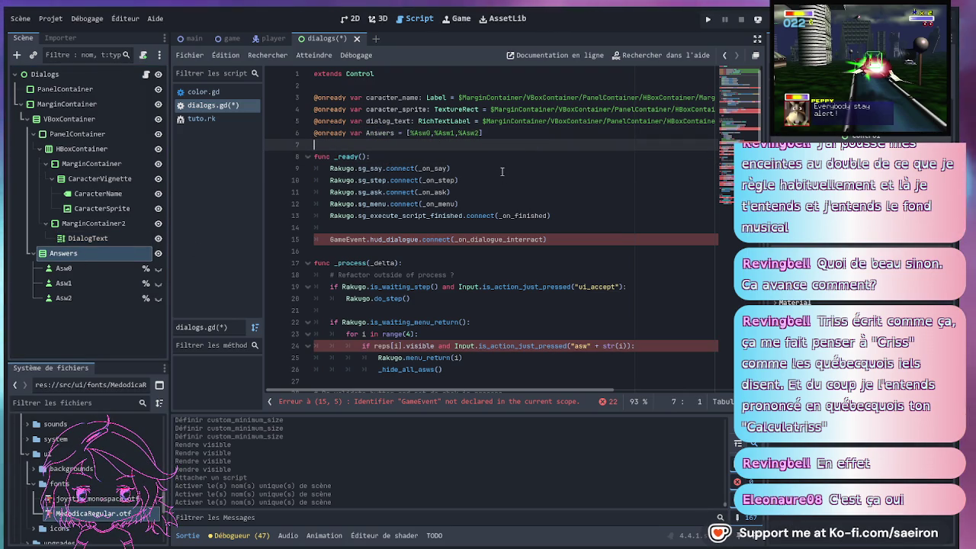
click(502, 171)
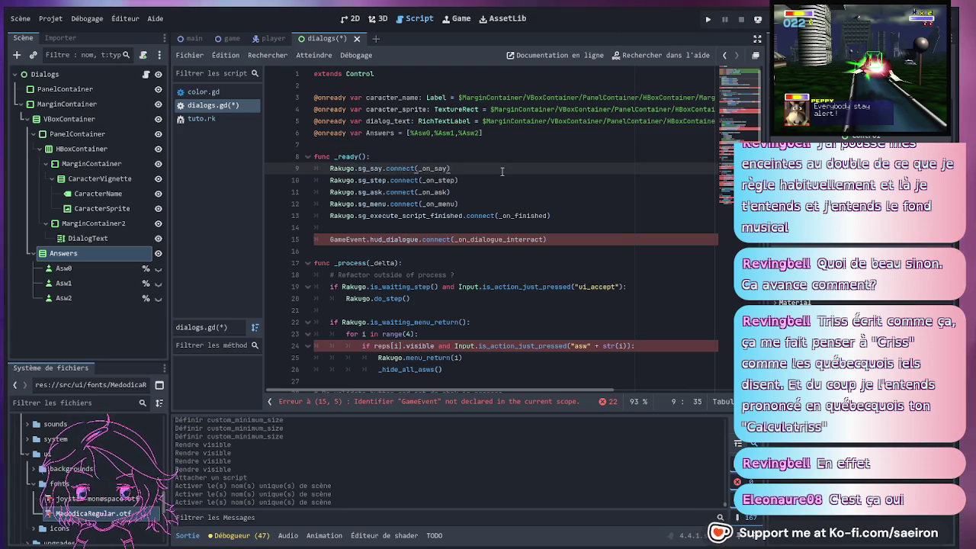
double_click(396, 239)
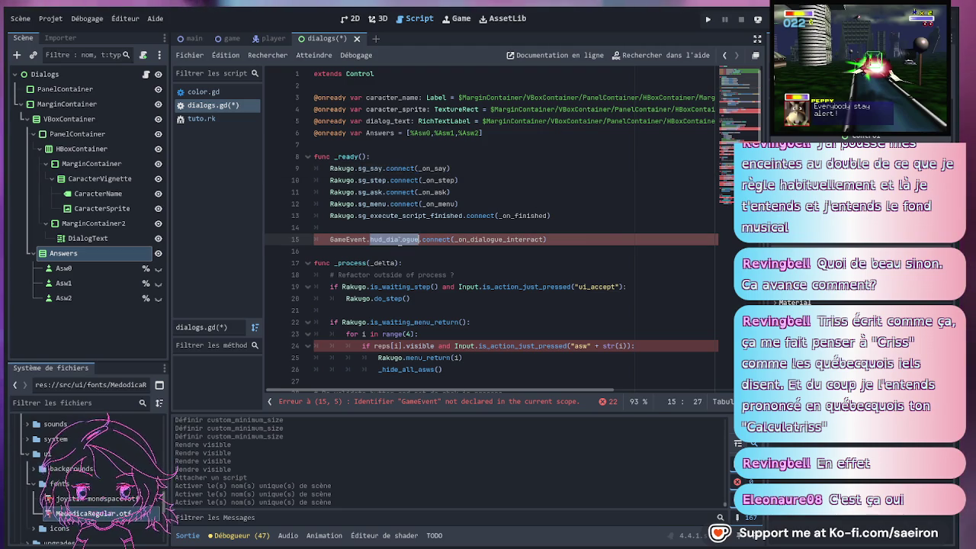
click(580, 240)
key(ctrl+k)
scroll(490, 232, down, 2)
click(490, 232)
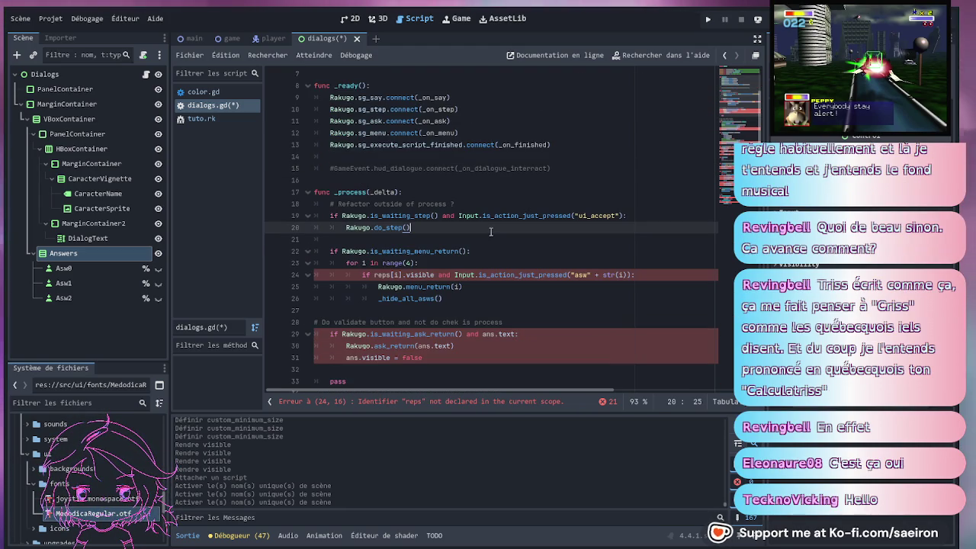
scroll(383, 221, up, 1)
double_click(369, 98)
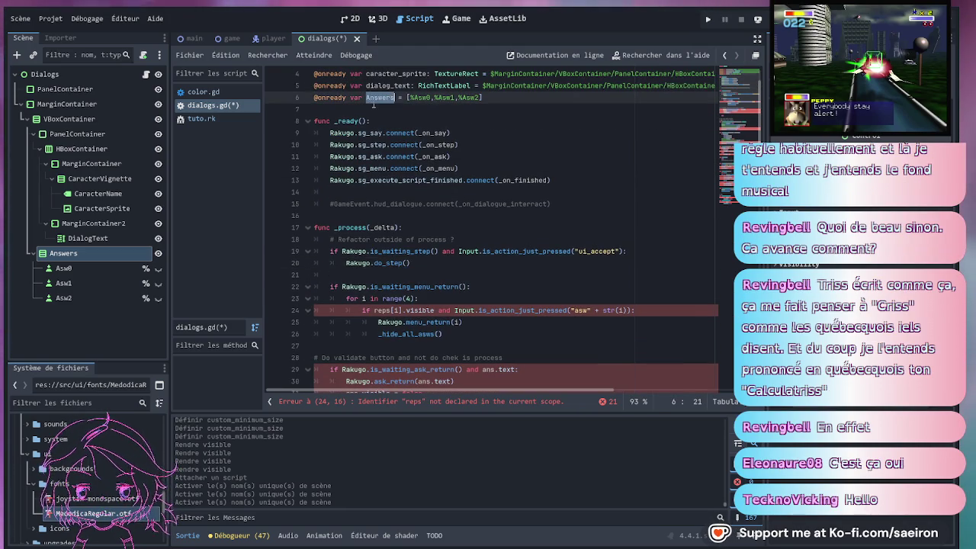
scroll(372, 99, up, 2)
key(Down)
key(Up)
key(ctrl+Right)
key(ctrl+Right)
key(ctrl+Right)
key(Delete)
text(a)
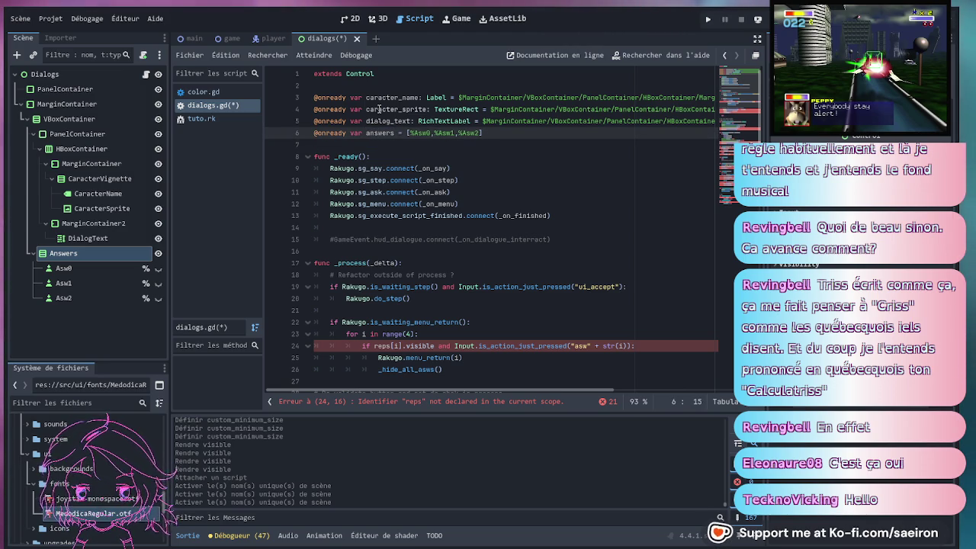
scroll(444, 193, down, 3)
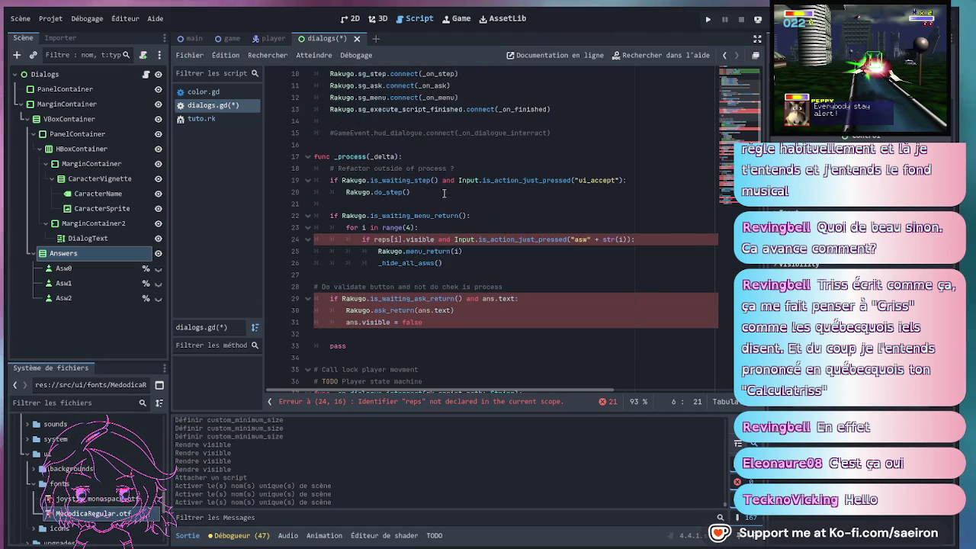
double_click(381, 239)
text(answers)
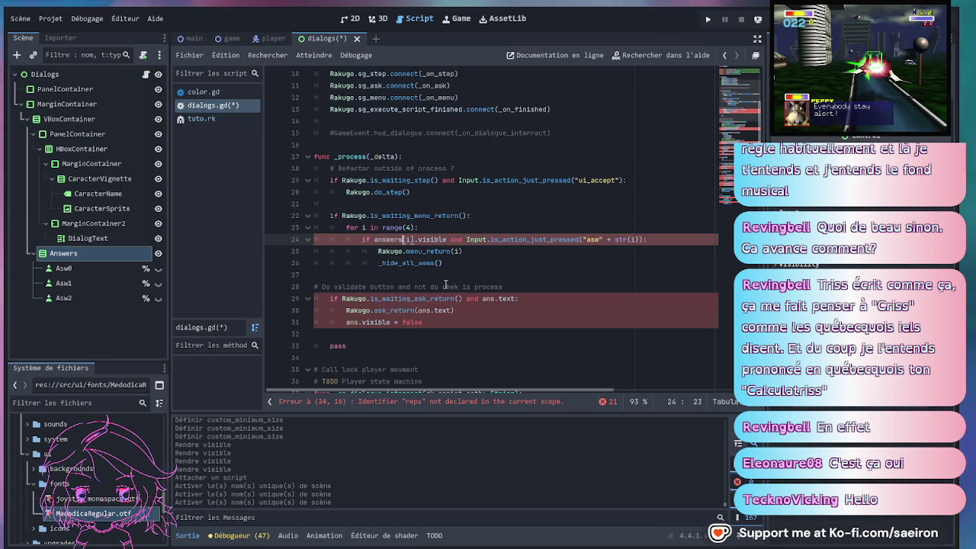
scroll(541, 257, up, 3)
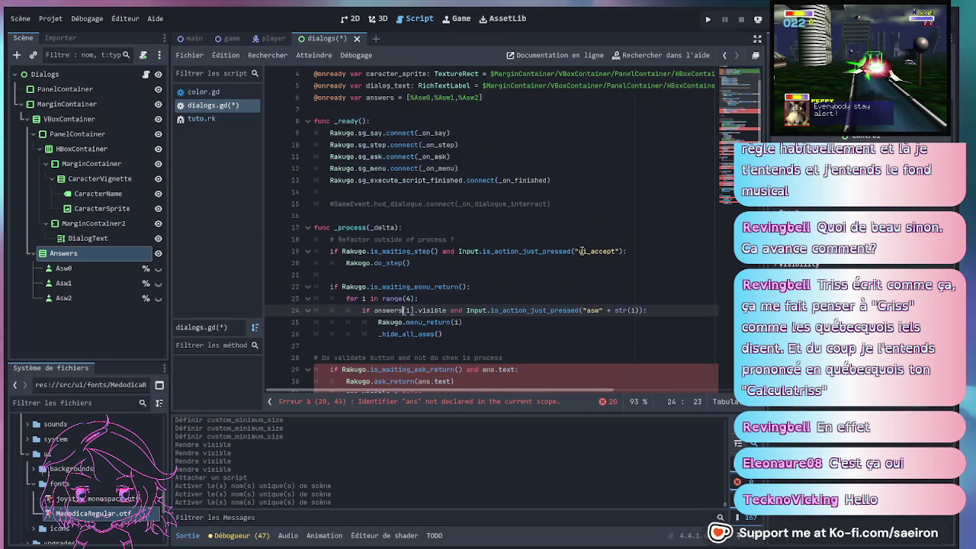
scroll(582, 251, down, 3)
scroll(582, 250, up, 3)
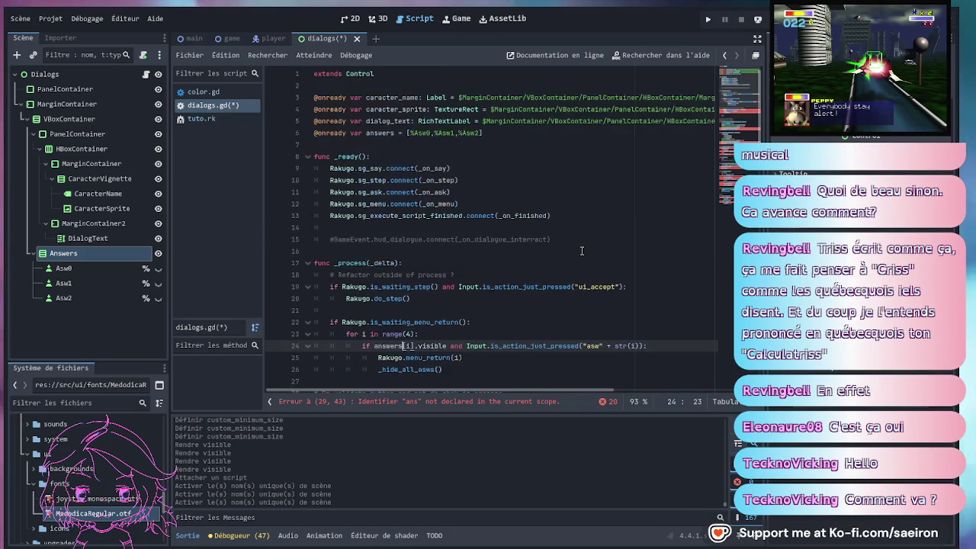
scroll(582, 250, down, 5)
scroll(581, 250, up, 4)
scroll(581, 251, down, 7)
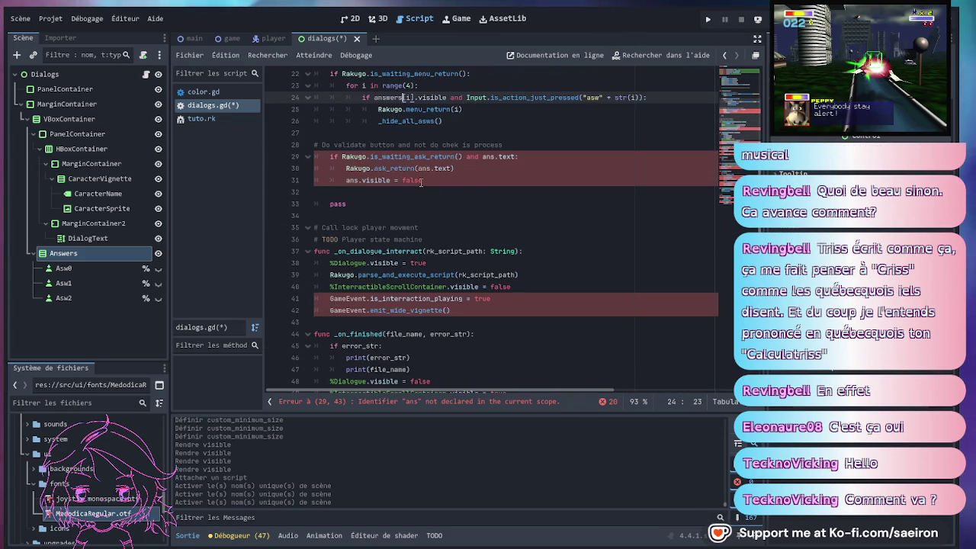
scroll(458, 192, up, 2)
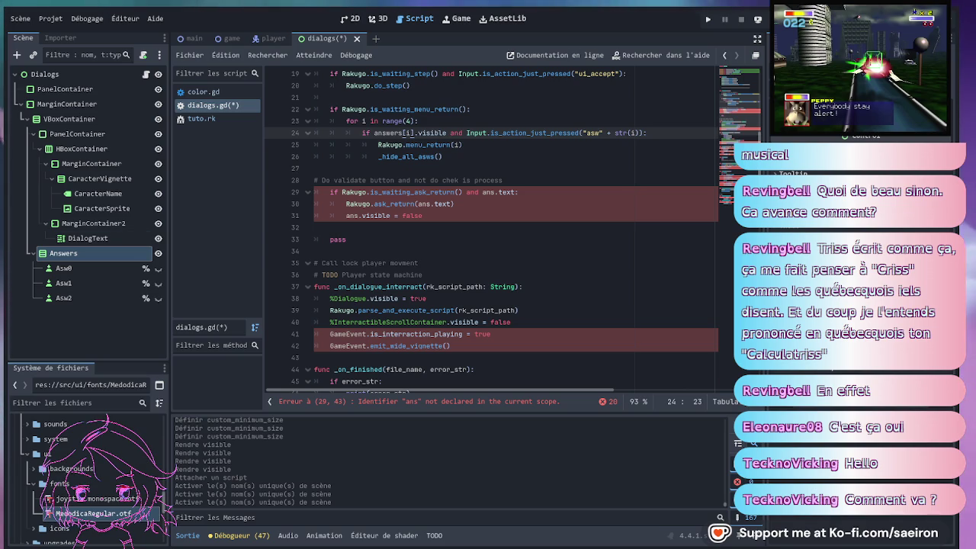
click(510, 204)
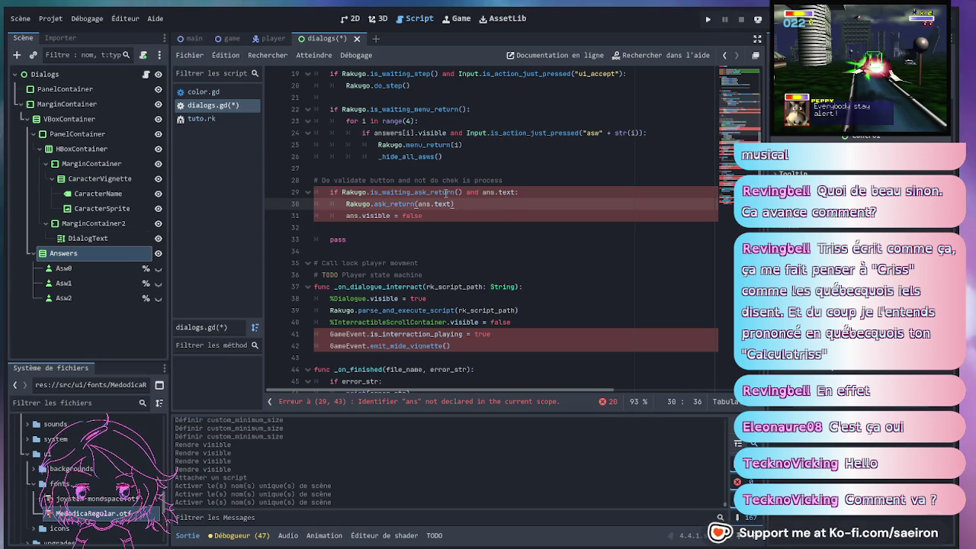
click(514, 180)
drag(461, 219, 268, 183)
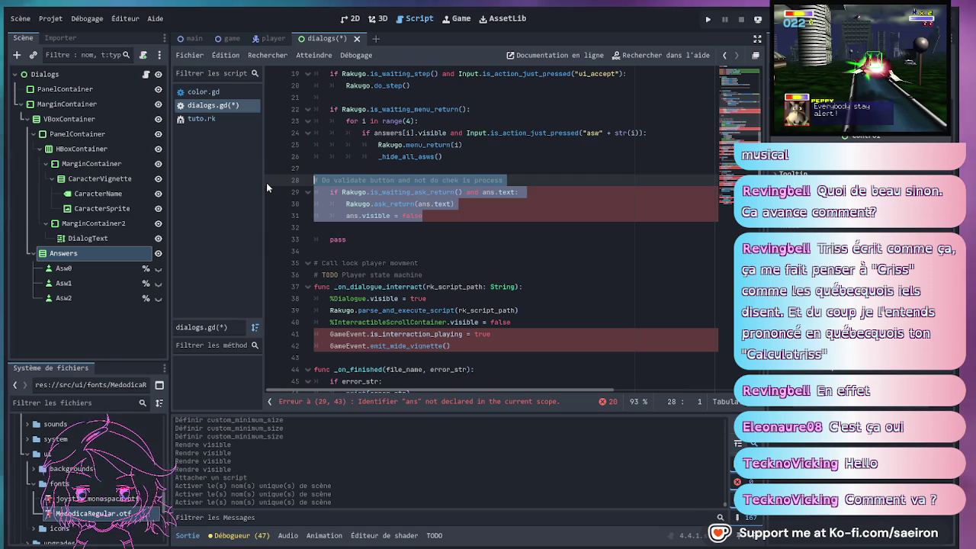
Delete the ask-return check block and its leftover blank lines from _process
key(BackSpace)
key(Delete)
key(BackSpace)
key(BackSpace)
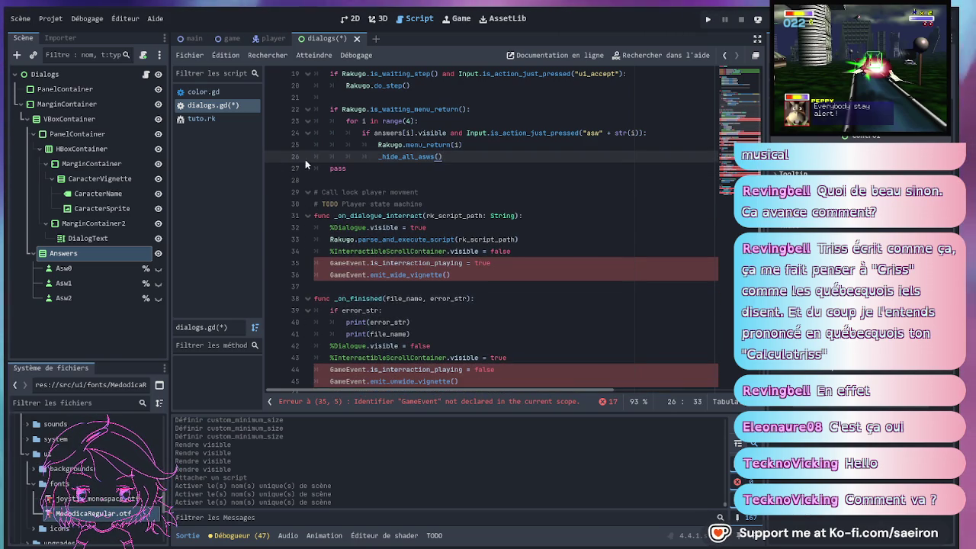
scroll(369, 157, up, 3)
scroll(433, 192, up, 2)
scroll(433, 221, down, 5)
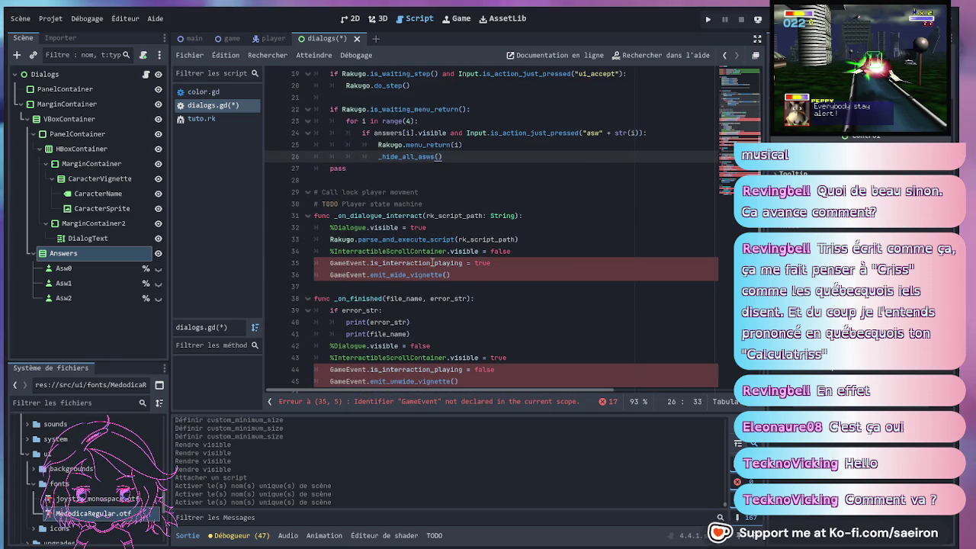
Remove the InteractibleScrollContainer and GameEvent lines from _on_dialogue_interact and _on_finished
click(500, 263)
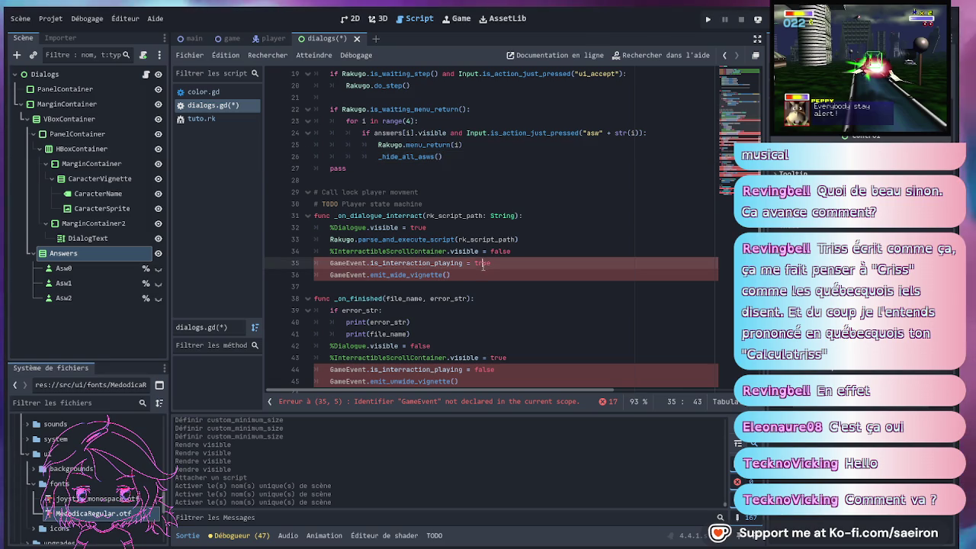
scroll(467, 244, down, 1)
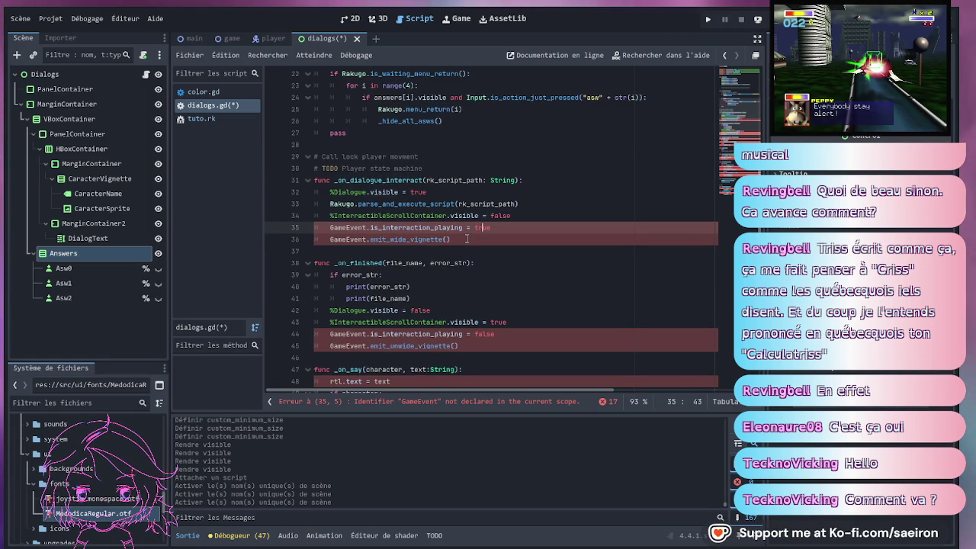
click(431, 216)
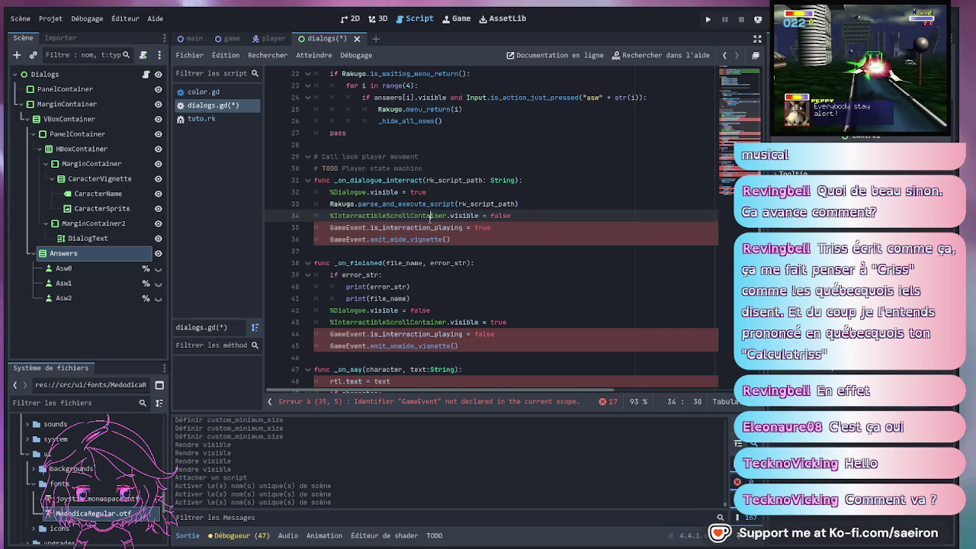
drag(451, 240, 236, 215)
key(BackSpace)
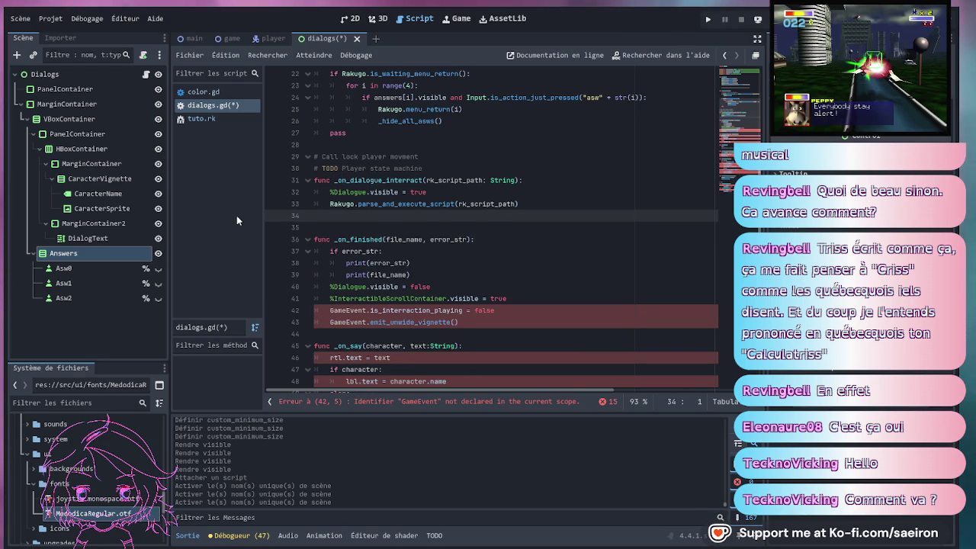
key(BackSpace)
scroll(434, 272, down, 1)
drag(459, 274, 219, 254)
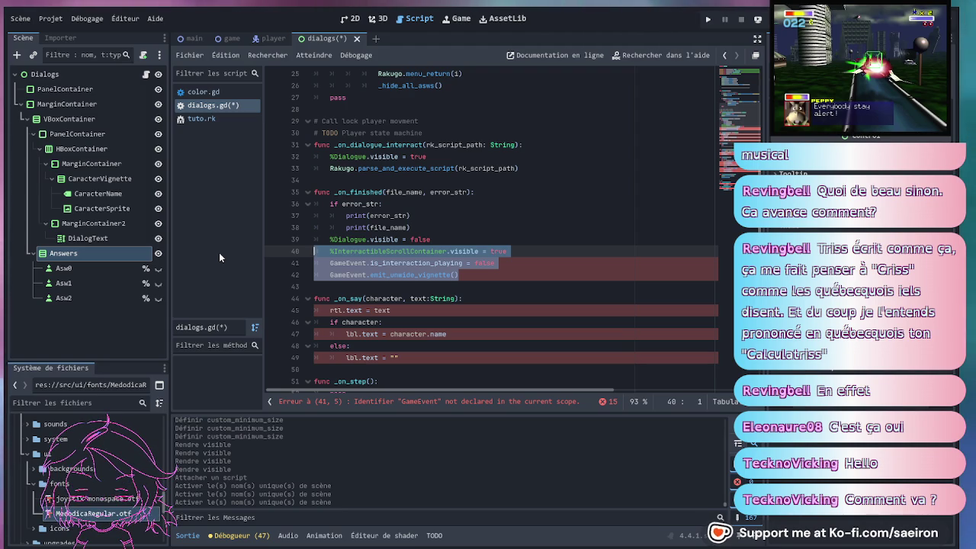
key(BackSpace)
key(BackSpace)
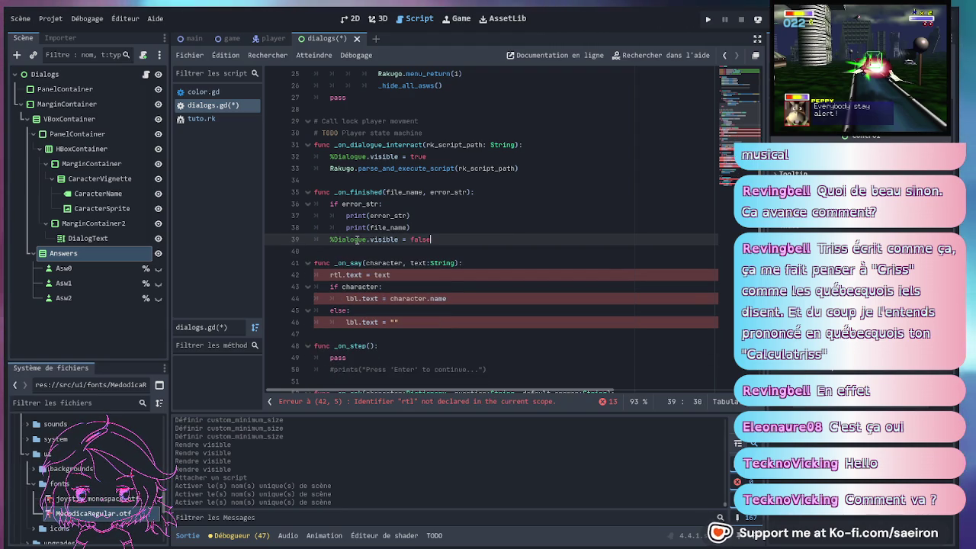
click(354, 239)
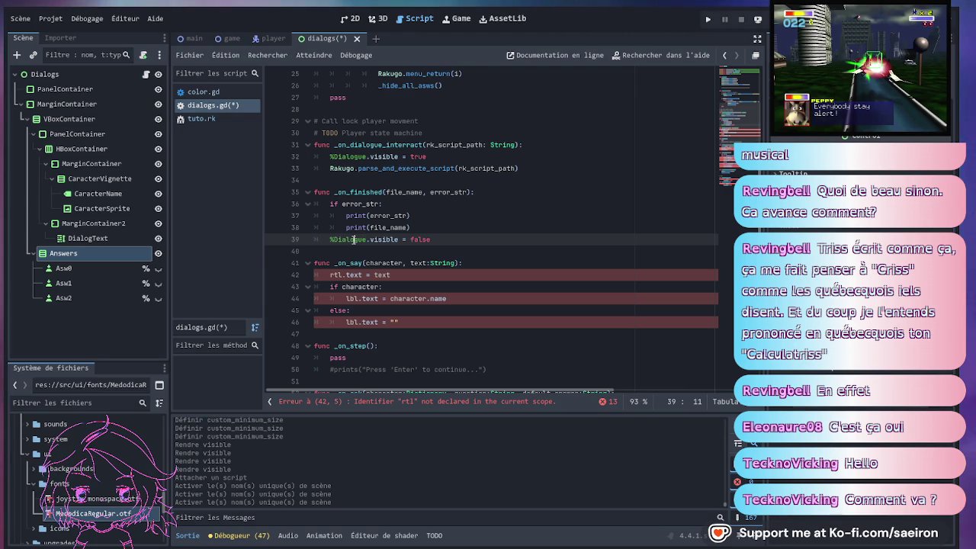
scroll(494, 205, up, 5)
scroll(494, 205, up, 3)
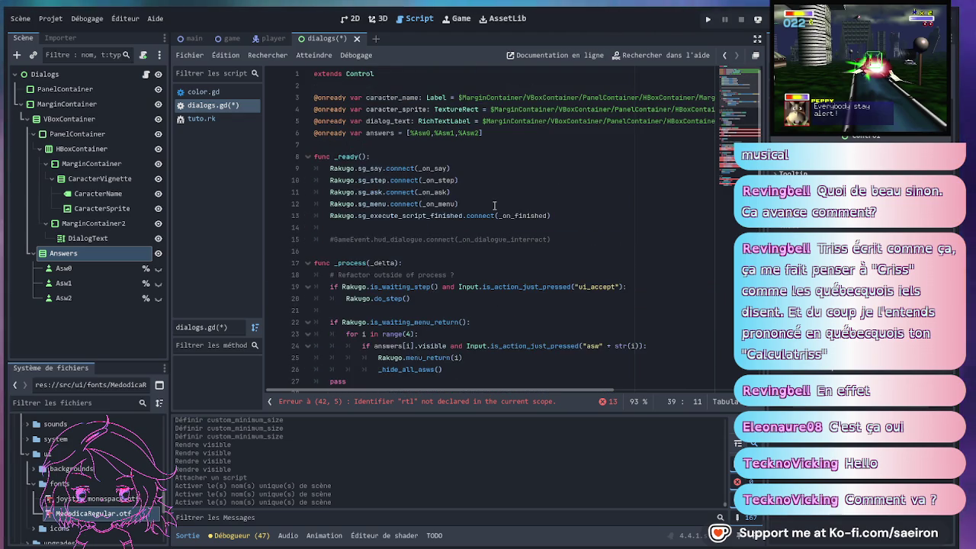
click(375, 85)
click(44, 74)
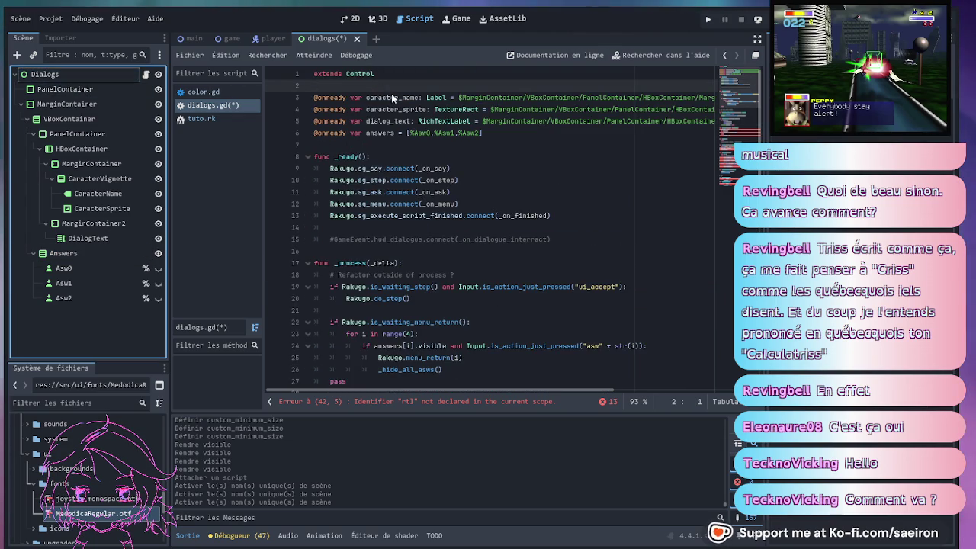
Add an onready dialogs reference to the Dialogs root node below extends Control
mouse_move(59, 76)
mouse_down()
mouse_move(333, 98)
mouse_move(336, 86)
mouse_up()
click(458, 74)
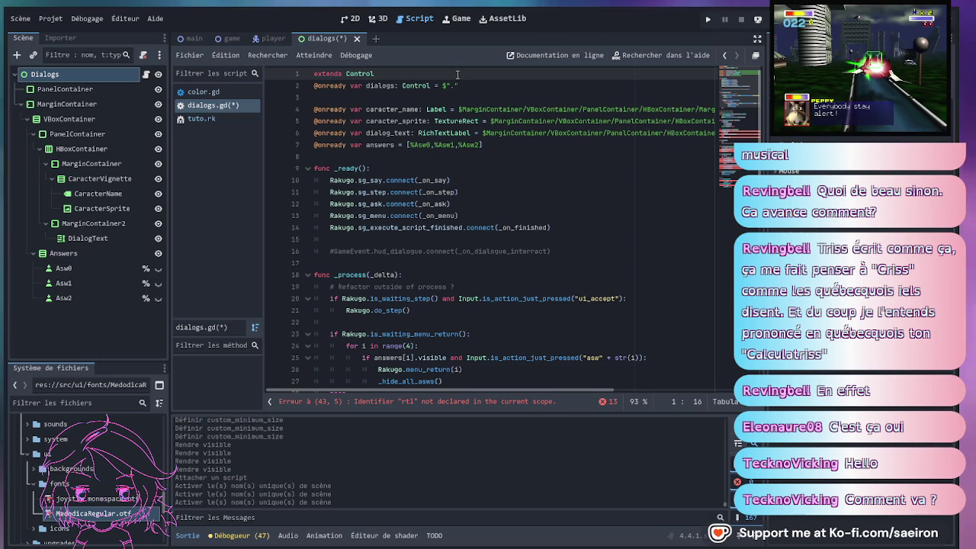
key(Return)
click(475, 97)
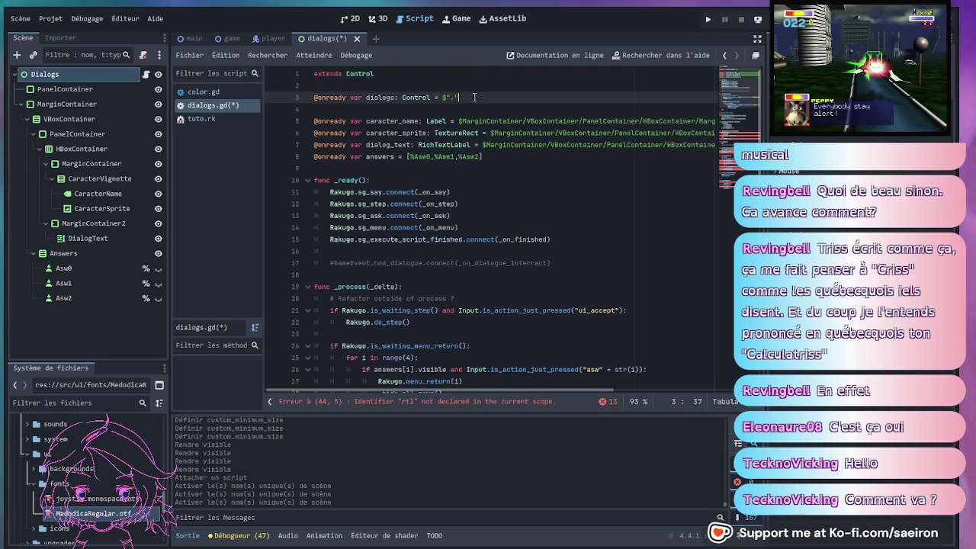
key(Delete)
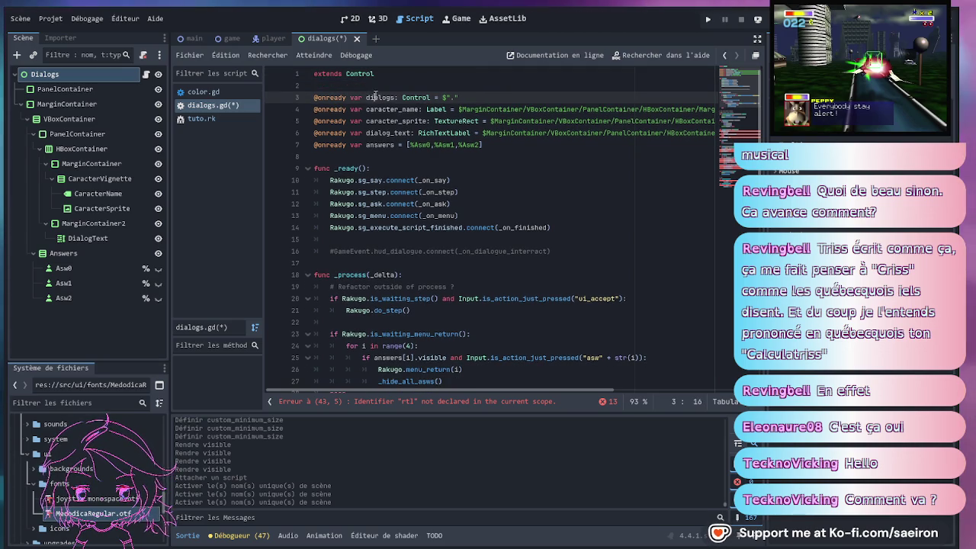
double_click(380, 97)
Replace the %Dialogue references in _on_finished and _on_dialogue_interact with dialogs
scroll(450, 183, down, 9)
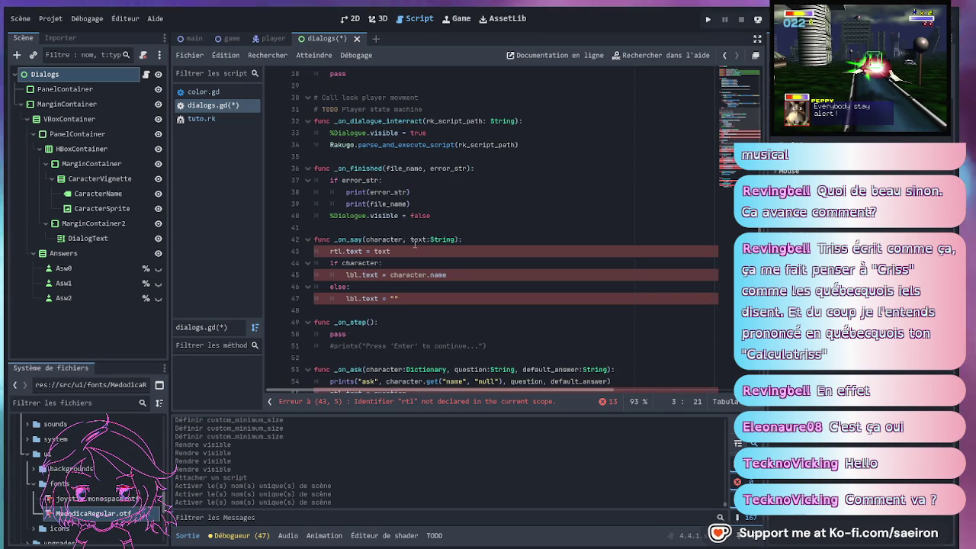
double_click(359, 215)
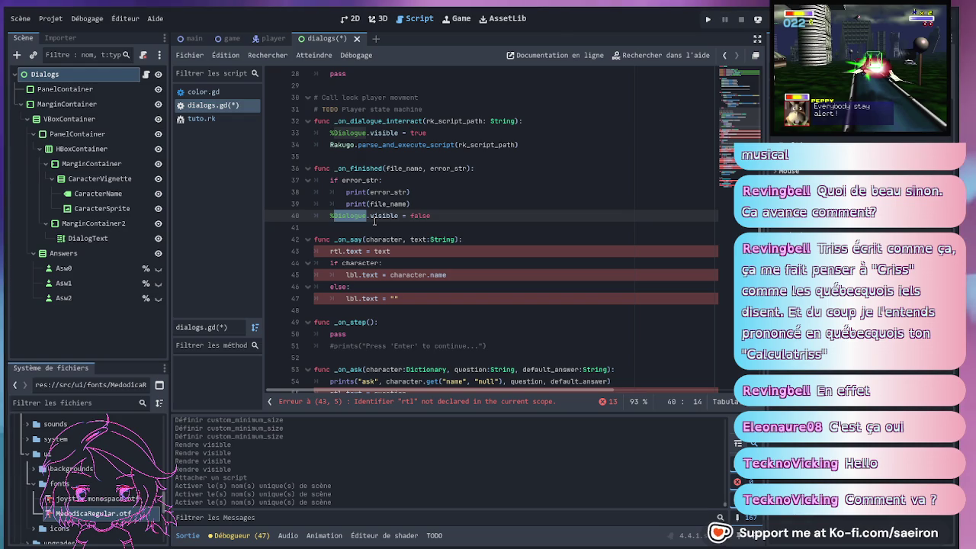
key(BackSpace)
scroll(374, 221, up, 1)
double_click(355, 169)
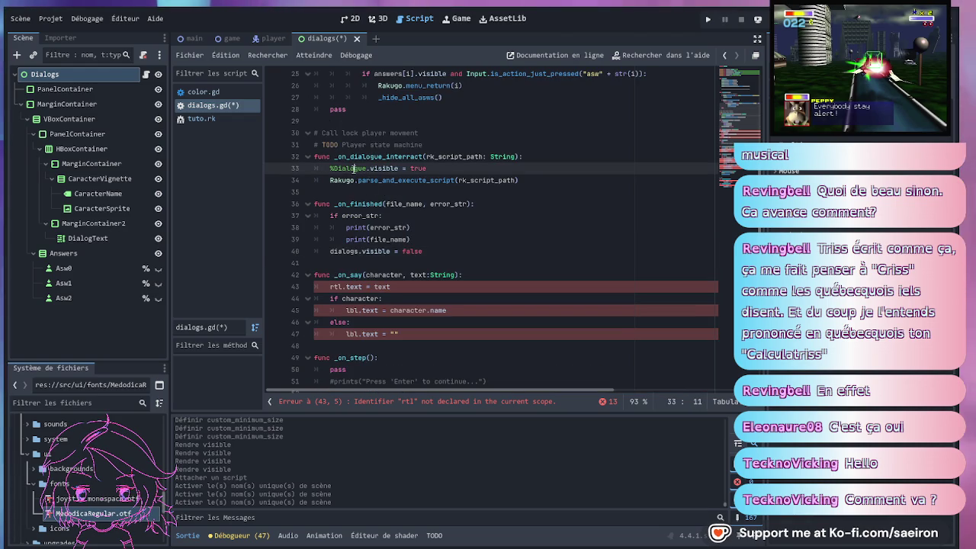
key(BackSpace)
text(dialogs)
Replace the undeclared rtl in _on_say and _on_ask with dialog_text
scroll(392, 186, up, 8)
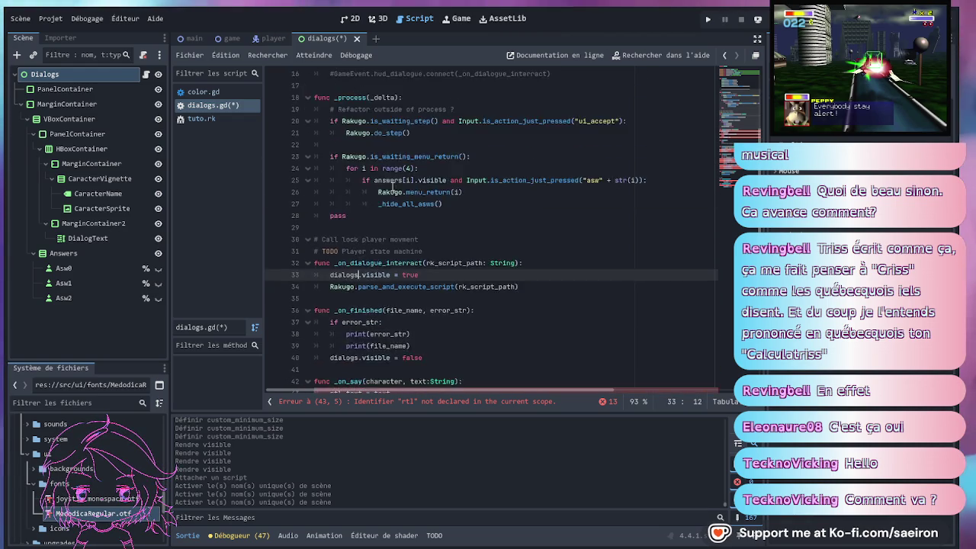
scroll(392, 186, down, 10)
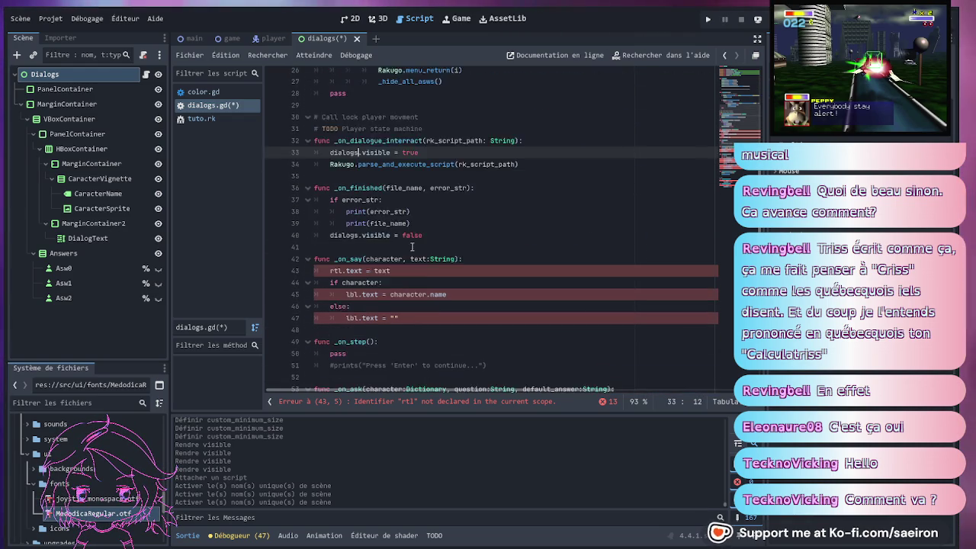
click(408, 203)
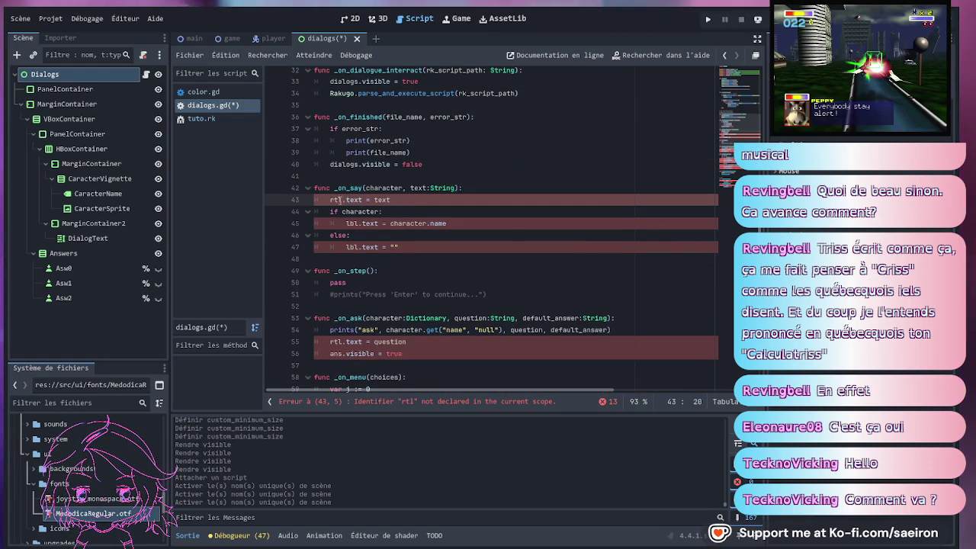
scroll(345, 200, up, 10)
double_click(385, 133)
key(ctrl+c)
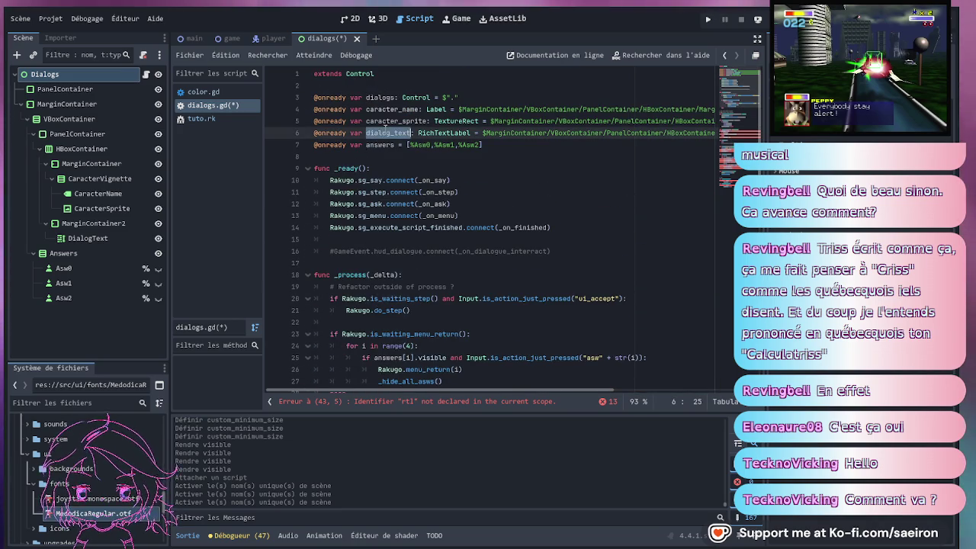
scroll(369, 215, down, 10)
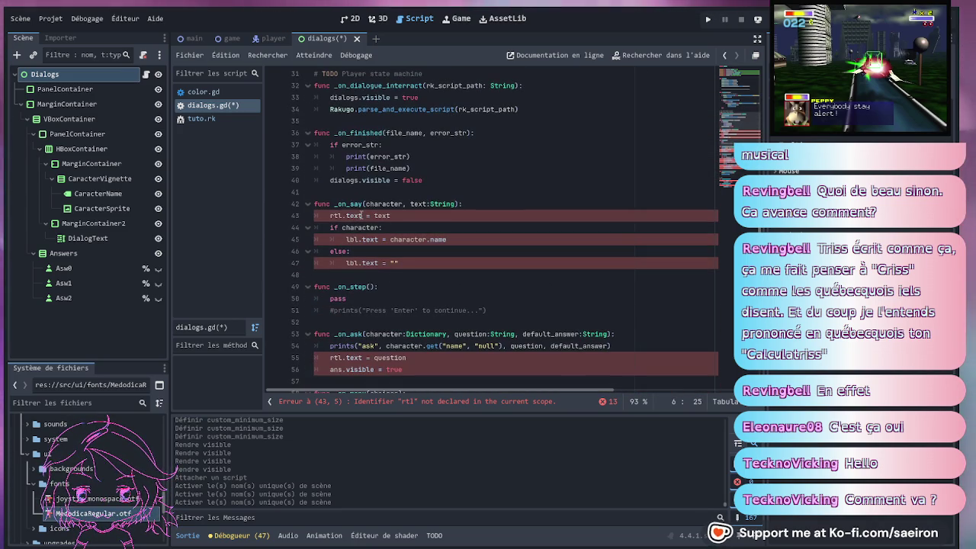
double_click(336, 215)
key(ctrl+v)
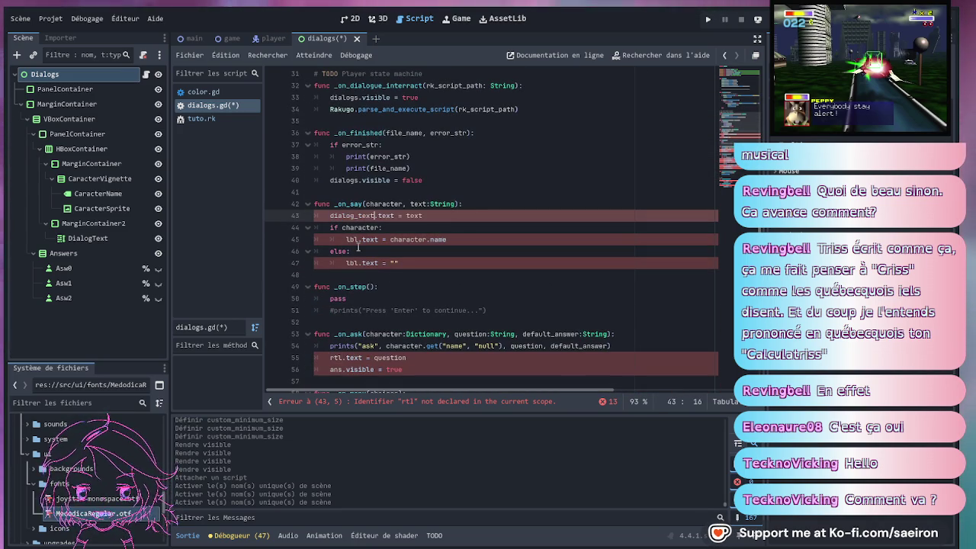
double_click(337, 358)
key(ctrl+v)
Replace both lbl references in _on_say, lines 45 and 47, with caracter_name
scroll(439, 276, down, 6)
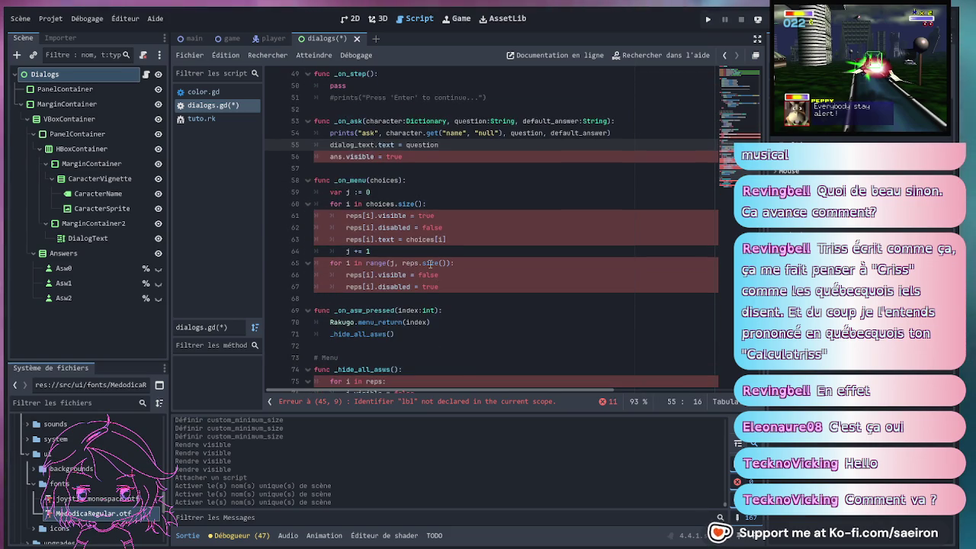
scroll(430, 263, down, 2)
scroll(389, 325, up, 10)
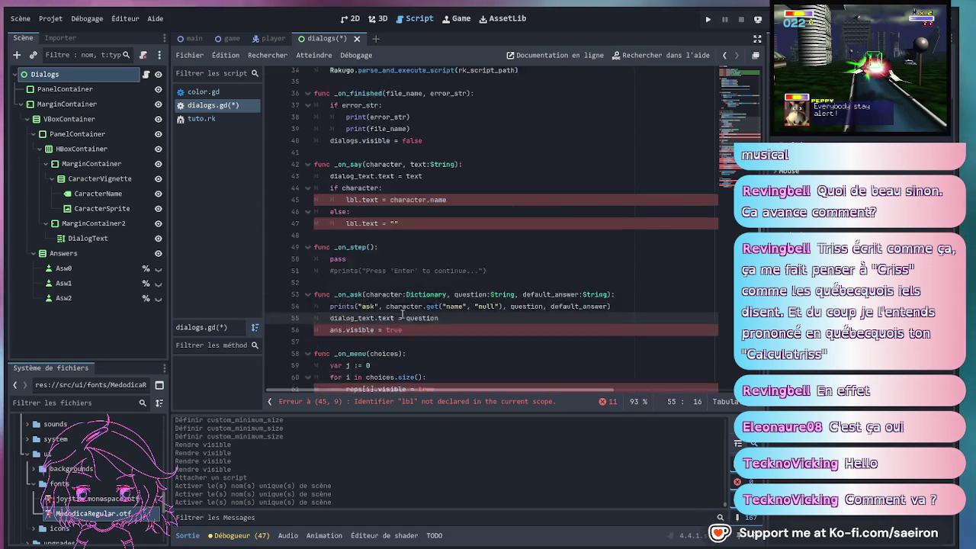
scroll(482, 174, up, 8)
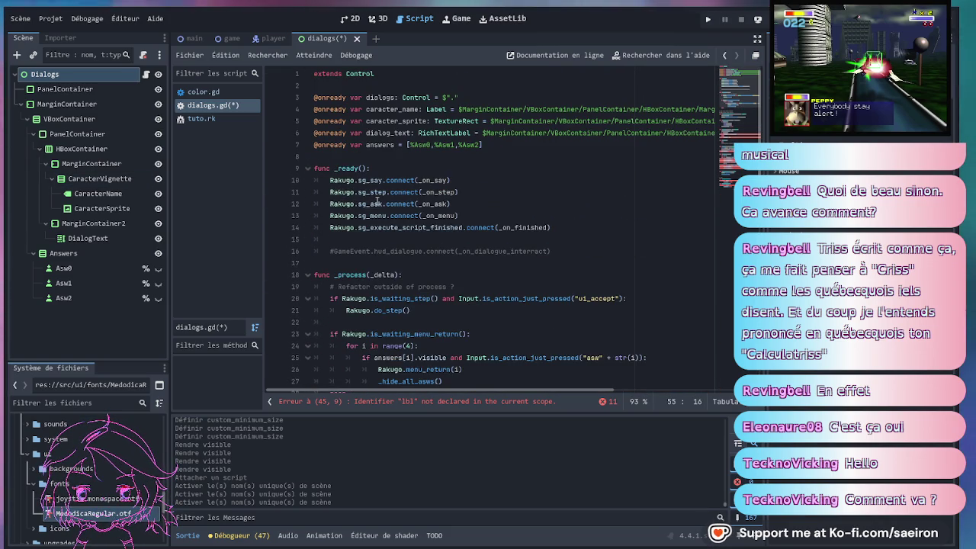
scroll(377, 202, down, 7)
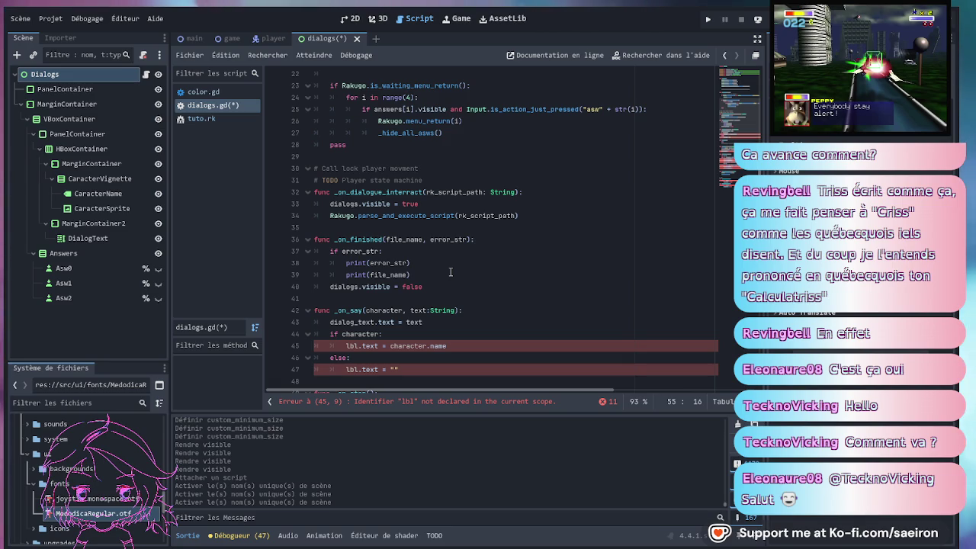
scroll(451, 272, up, 6)
scroll(409, 199, down, 5)
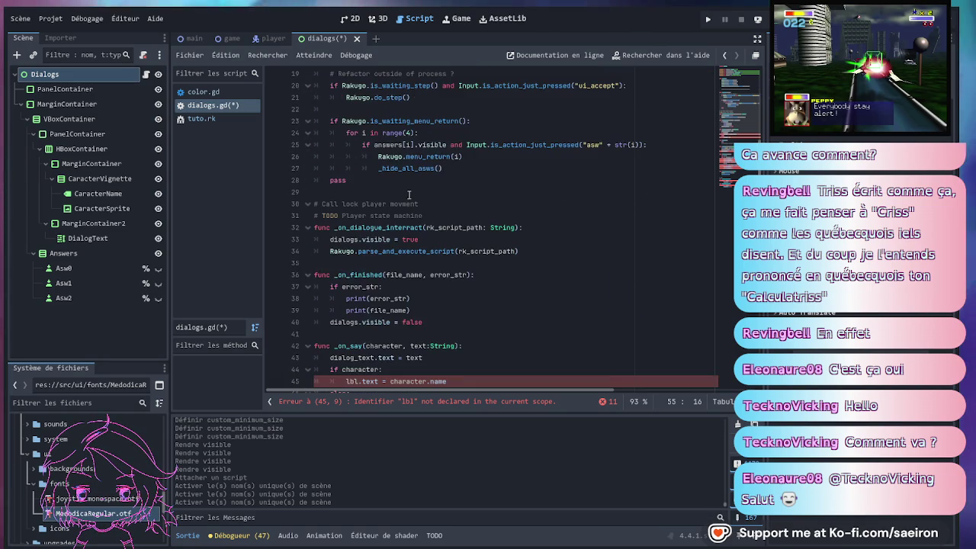
key(F3)
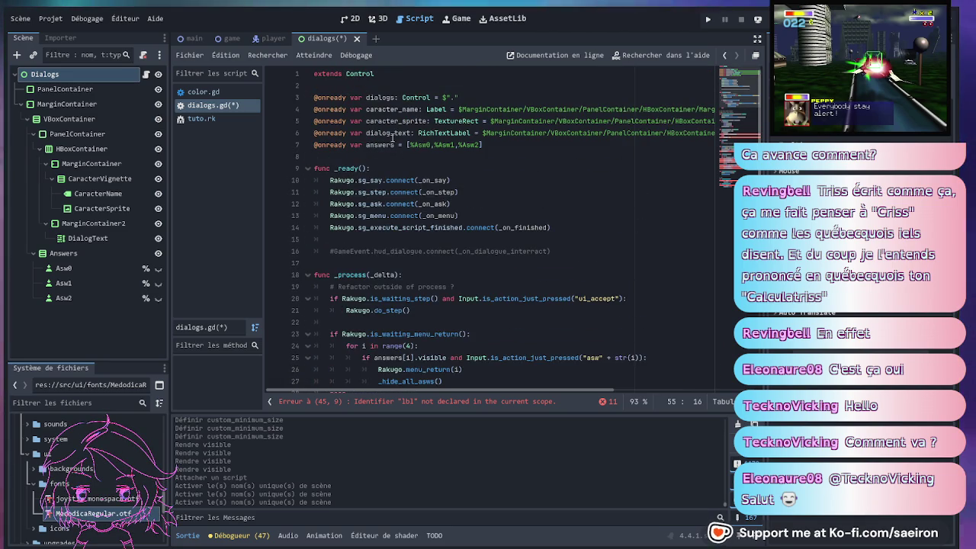
scroll(438, 177, down, 9)
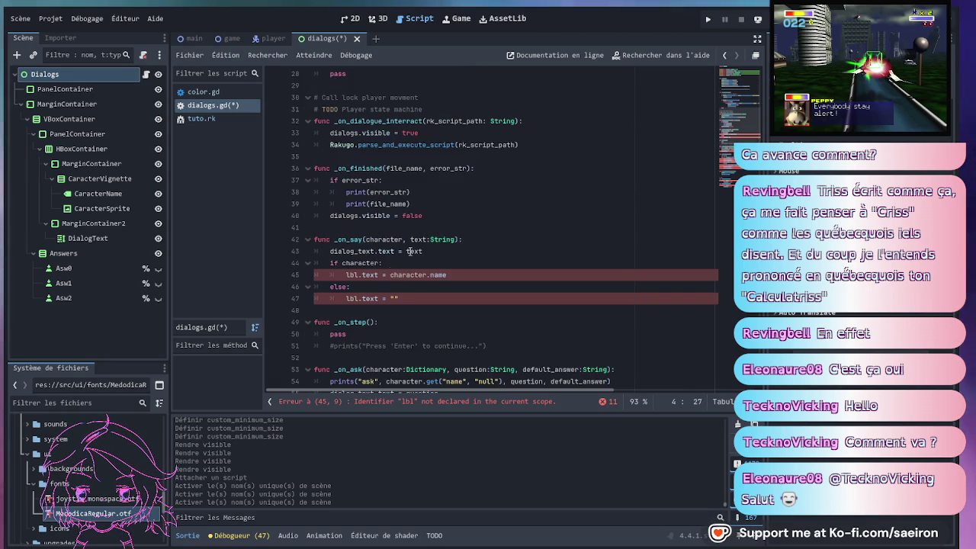
click(353, 274)
double_click(352, 274)
key(ctrl+v)
double_click(352, 298)
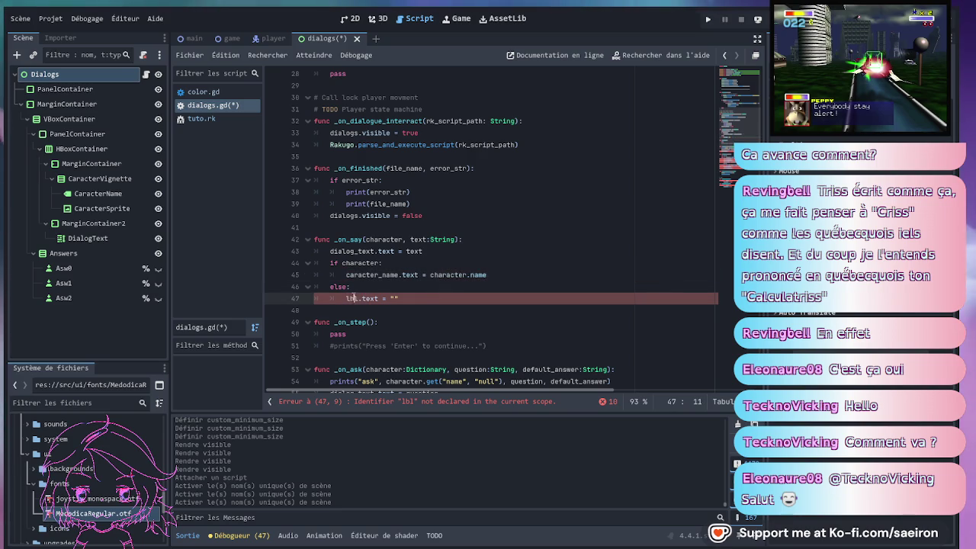
key(ctrl+v)
Select the ans.visible = true line in _on_ask on line 56
scroll(516, 245, down, 5)
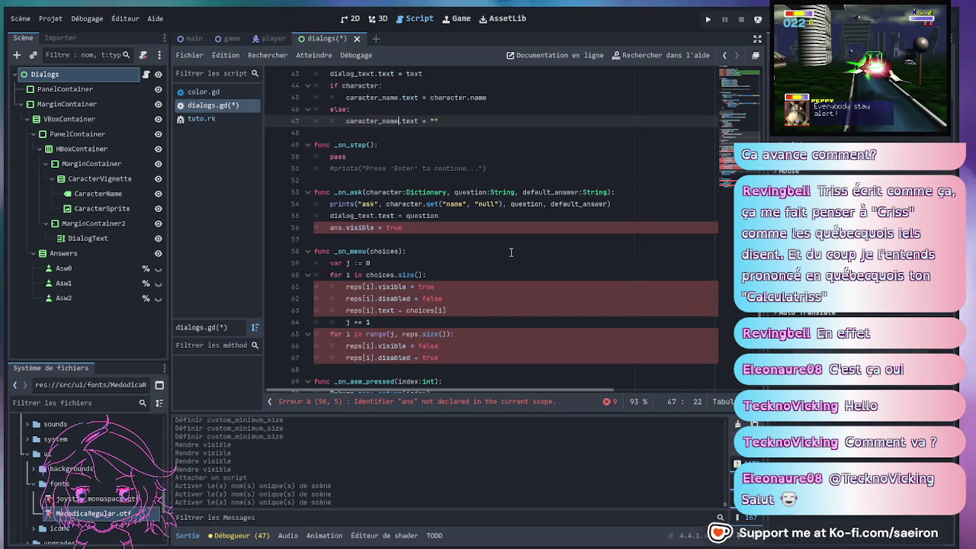
click(337, 228)
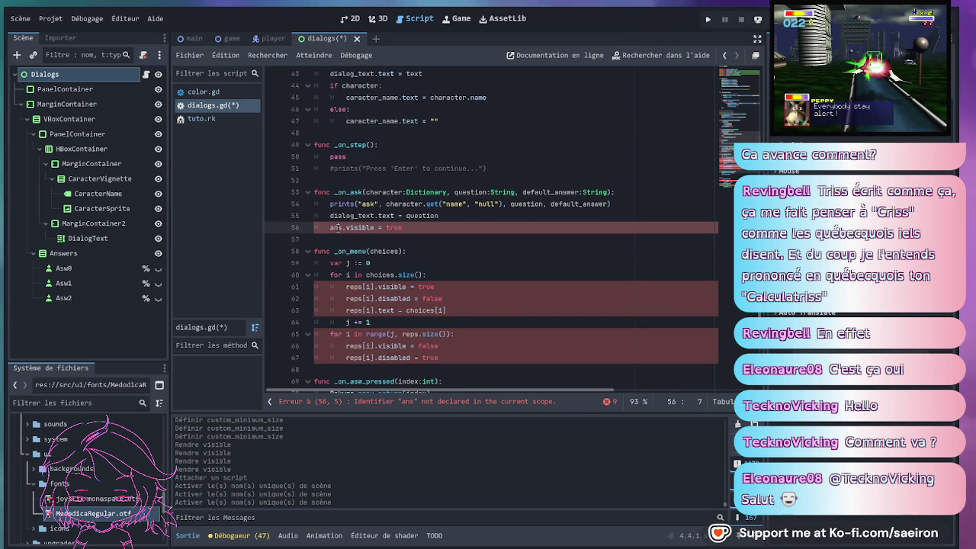
scroll(375, 221, up, 14)
scroll(371, 233, down, 15)
scroll(369, 238, down, 3)
scroll(393, 221, up, 3)
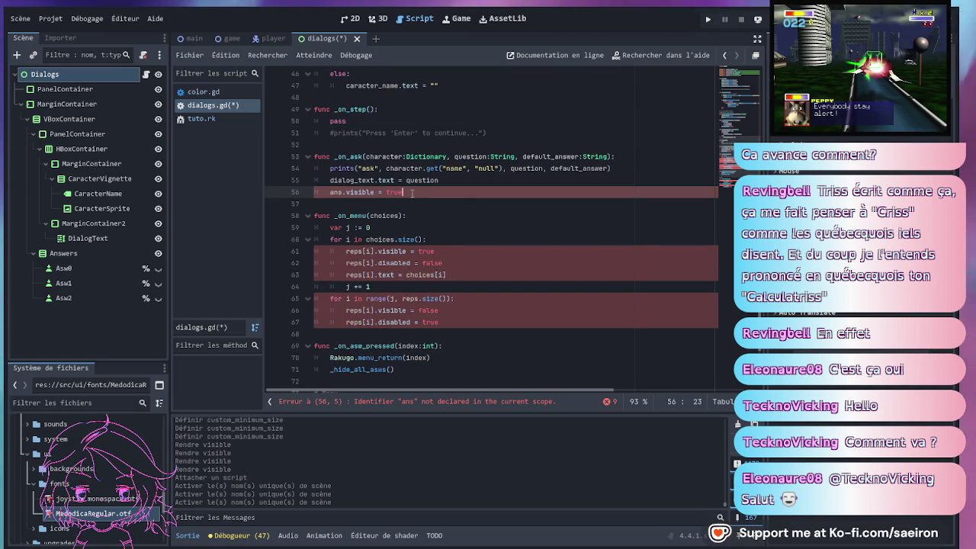
drag(412, 192, 305, 195)
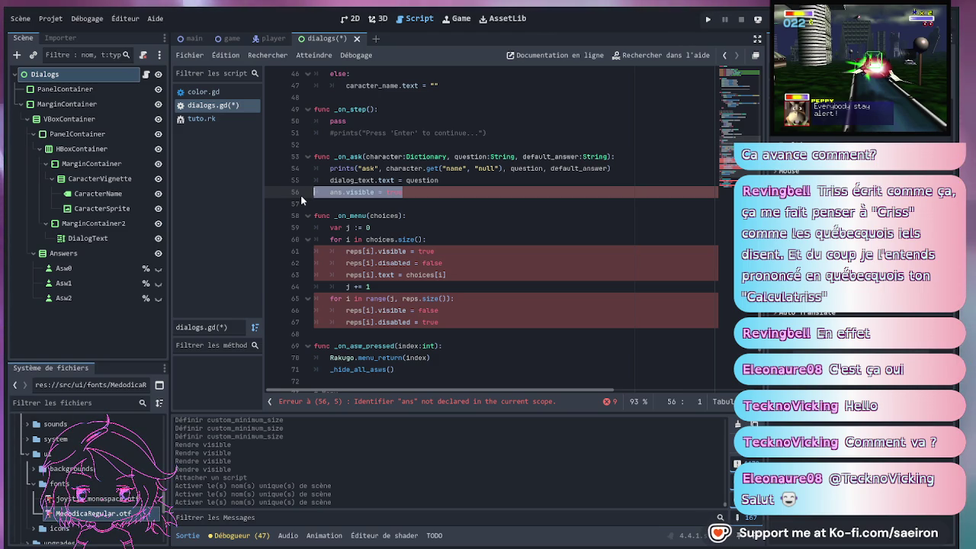
Delete the ans.visible = true line from _on_ask
key(BackSpace)
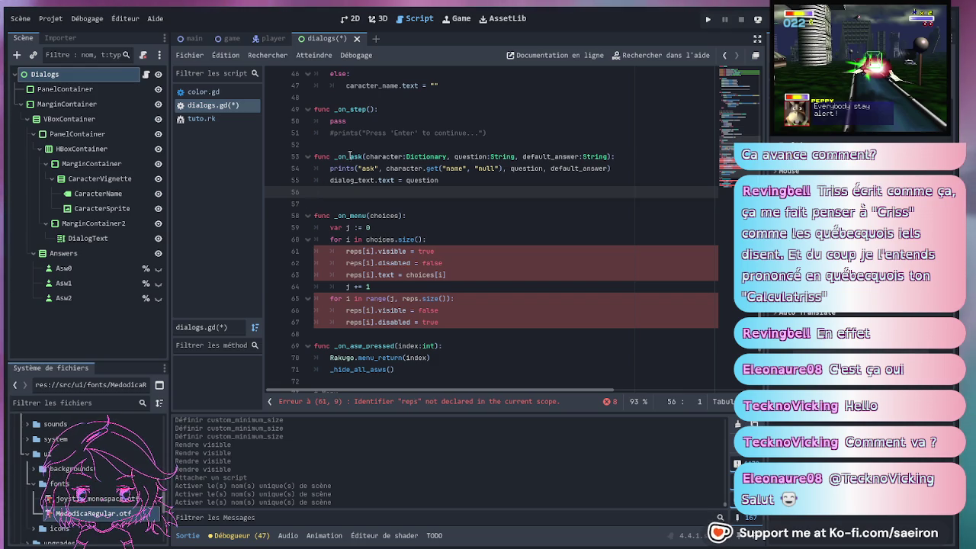
scroll(364, 195, up, 5)
scroll(363, 195, up, 9)
click(389, 251)
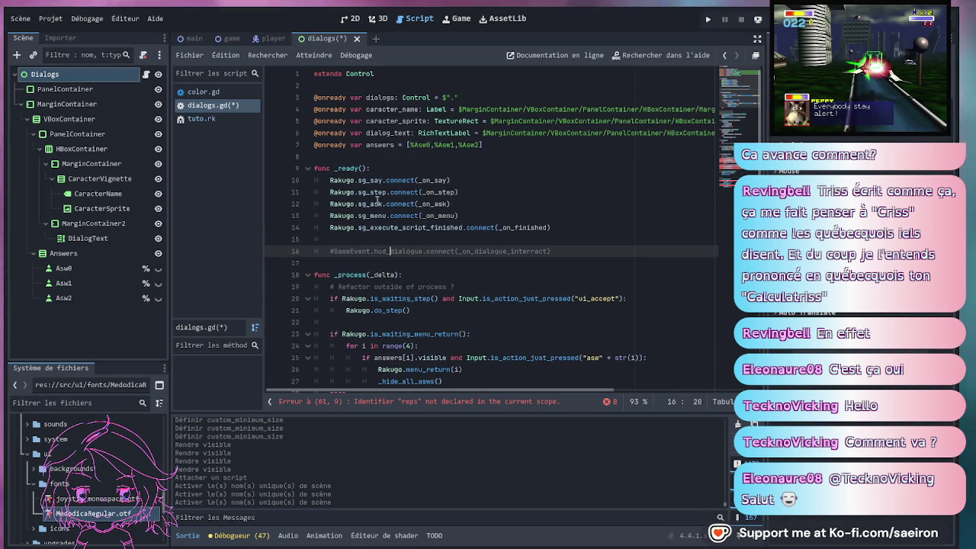
Replace all eight reps references with answers in _on_menu and the hide/show functions
double_click(381, 146)
scroll(366, 153, down, 18)
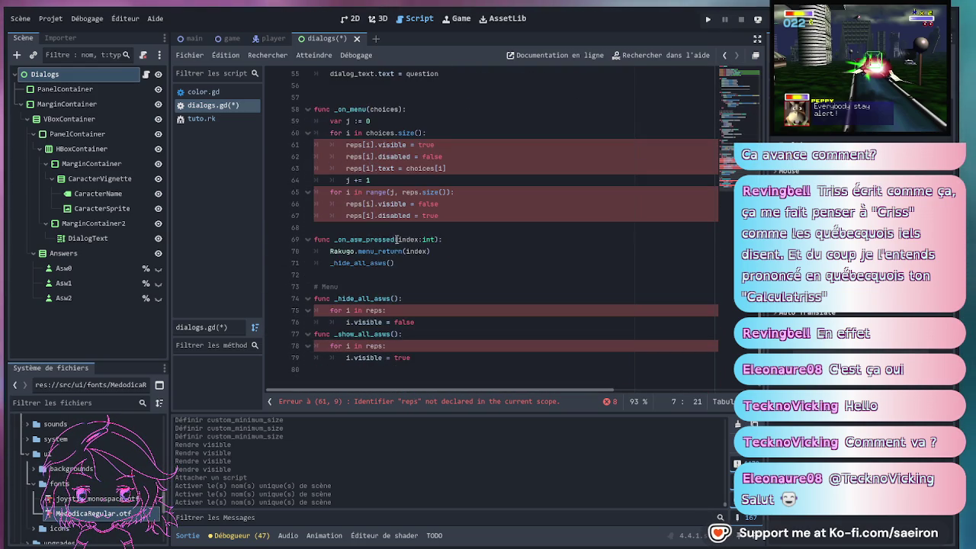
double_click(355, 145)
text(answers)
double_click(356, 156)
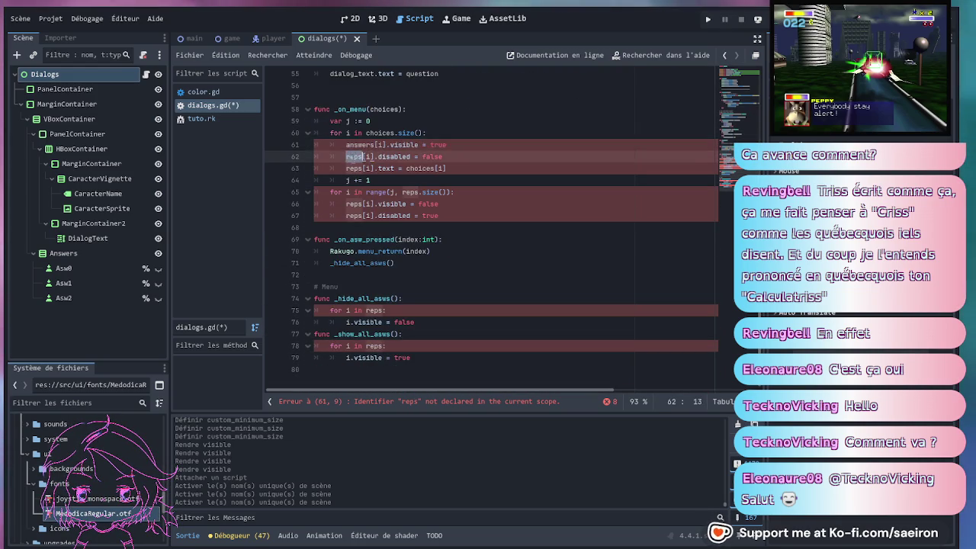
text(answers)
double_click(356, 167)
text(answers)
double_click(412, 192)
text(answers)
double_click(355, 204)
text(answers)
double_click(355, 216)
text(answers)
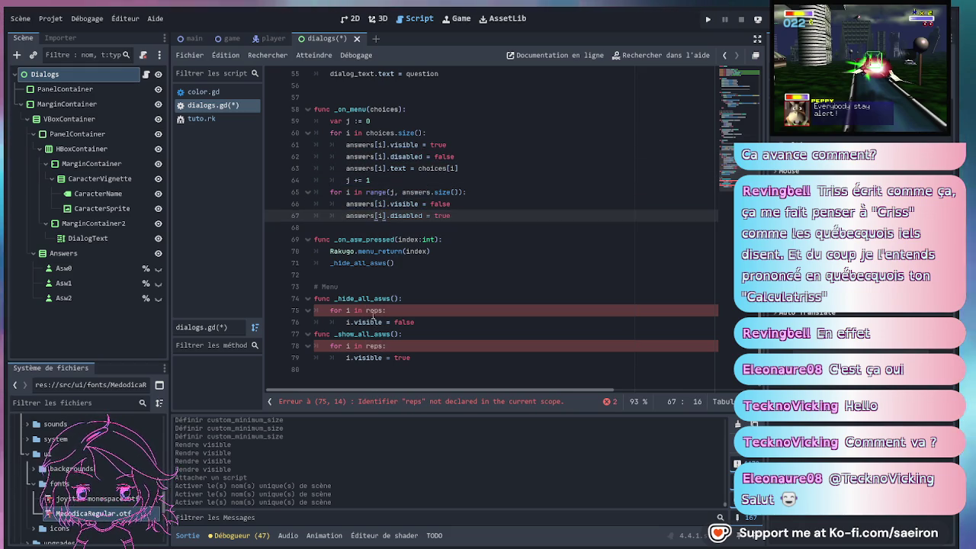
double_click(375, 310)
text(answers)
double_click(375, 345)
key(ctrl+v)
Save dialogs.gd with Ctrl+S
scroll(542, 268, up, 3)
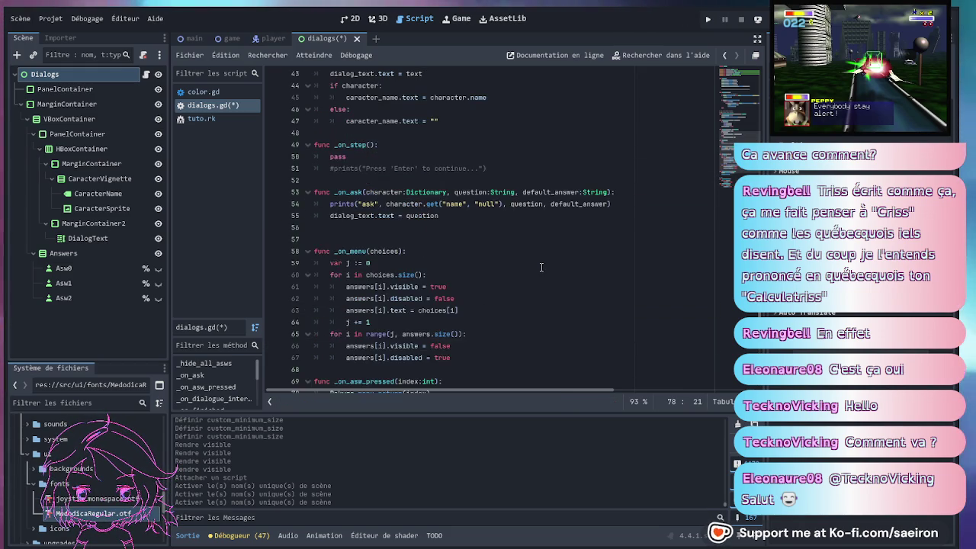
scroll(542, 269, up, 15)
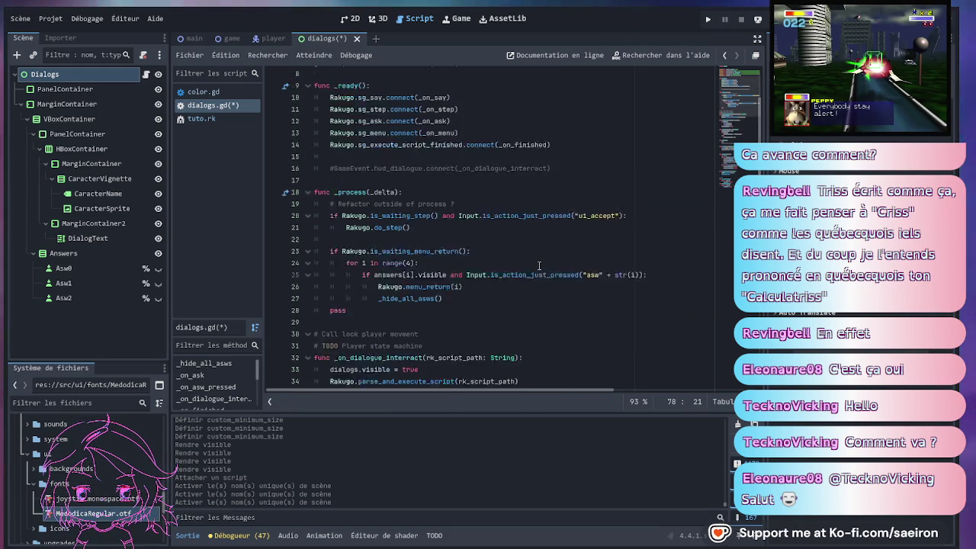
click(548, 240)
key(ctrl+s)
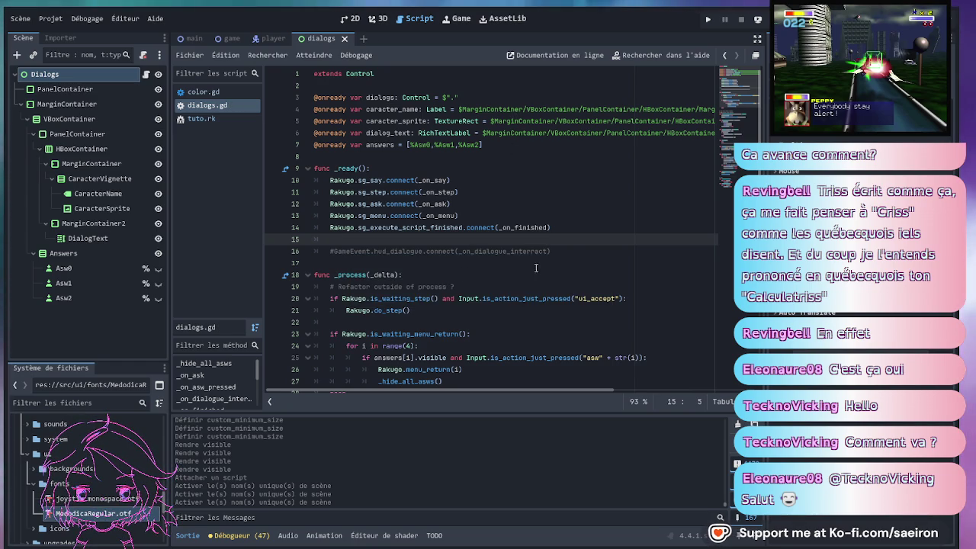
double_click(467, 251)
scroll(549, 270, down, 5)
scroll(550, 270, down, 13)
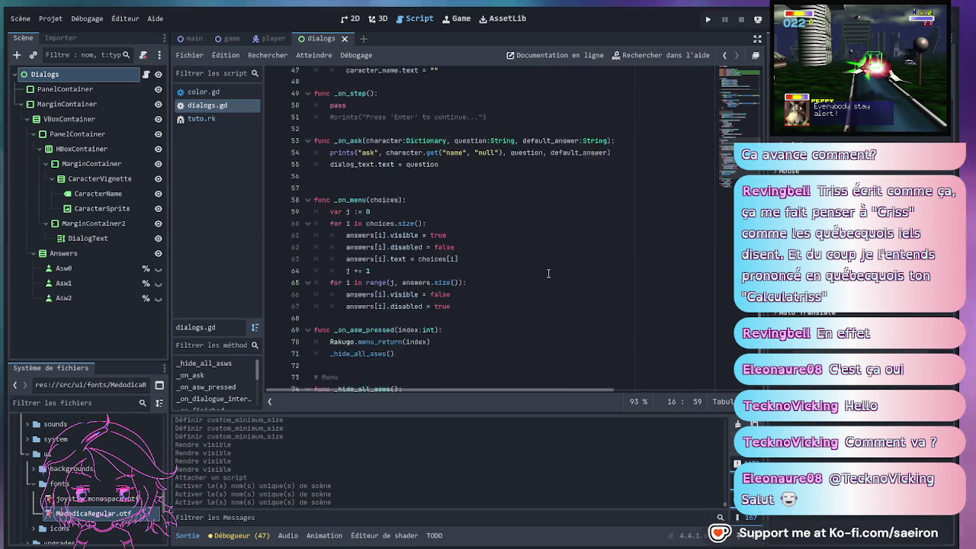
scroll(544, 275, up, 18)
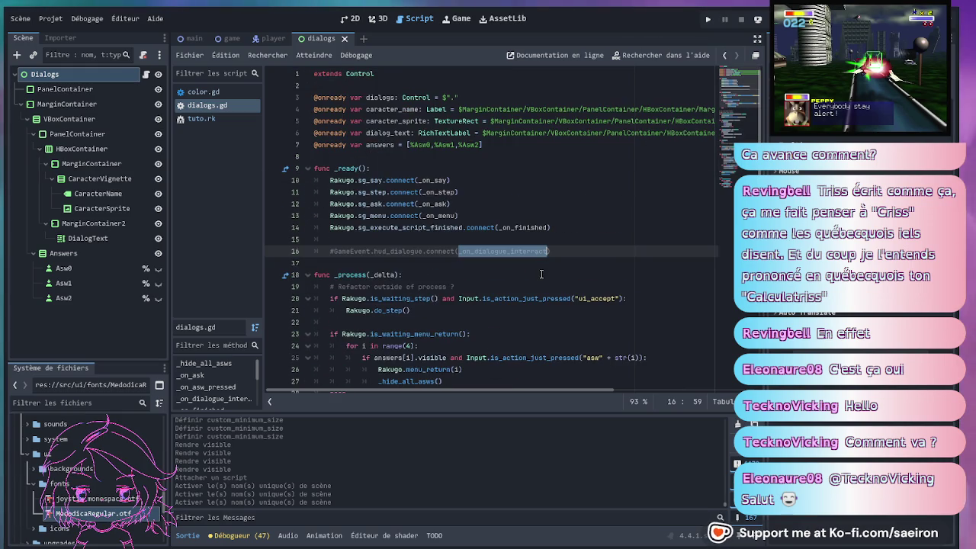
click(555, 251)
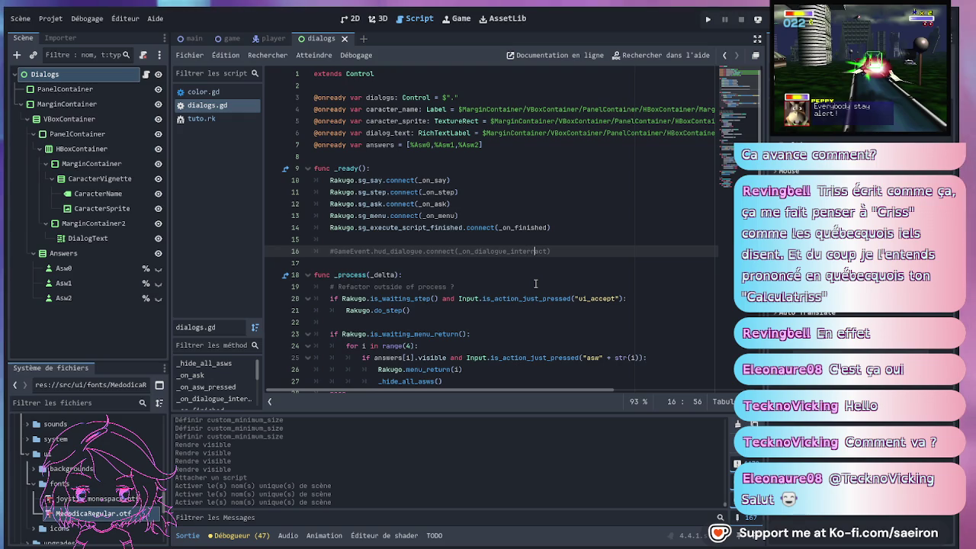
scroll(536, 284, down, 2)
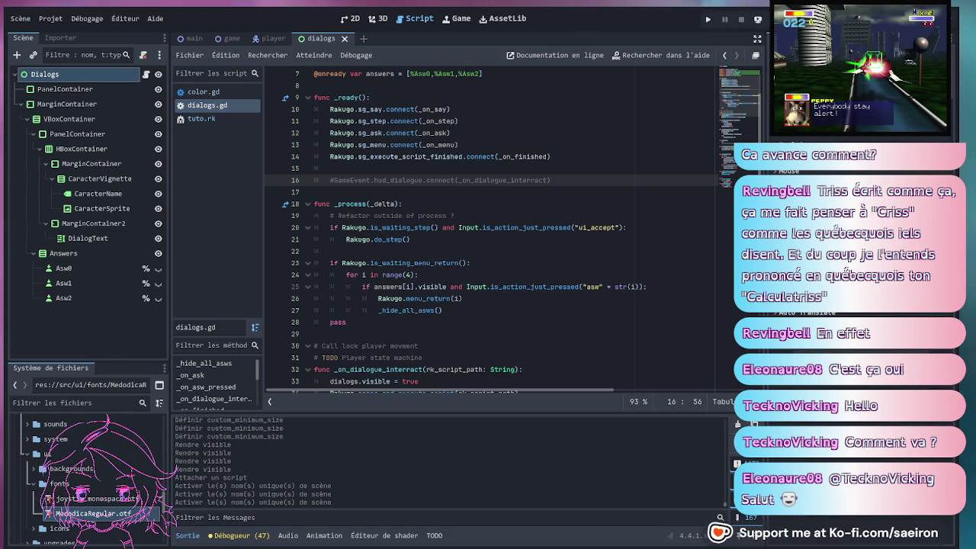
click(413, 97)
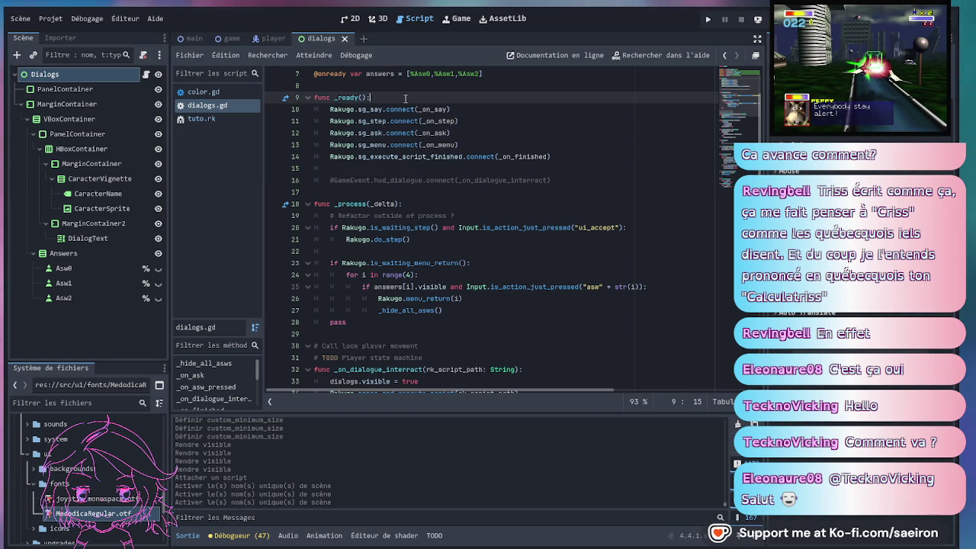
Insert Rakugo.parse_and_execute_script(rk_script_path) as the first line of _ready
key(Return)
text(Rakugo.parse_and_execute_script(rk_script_path))
click(405, 97)
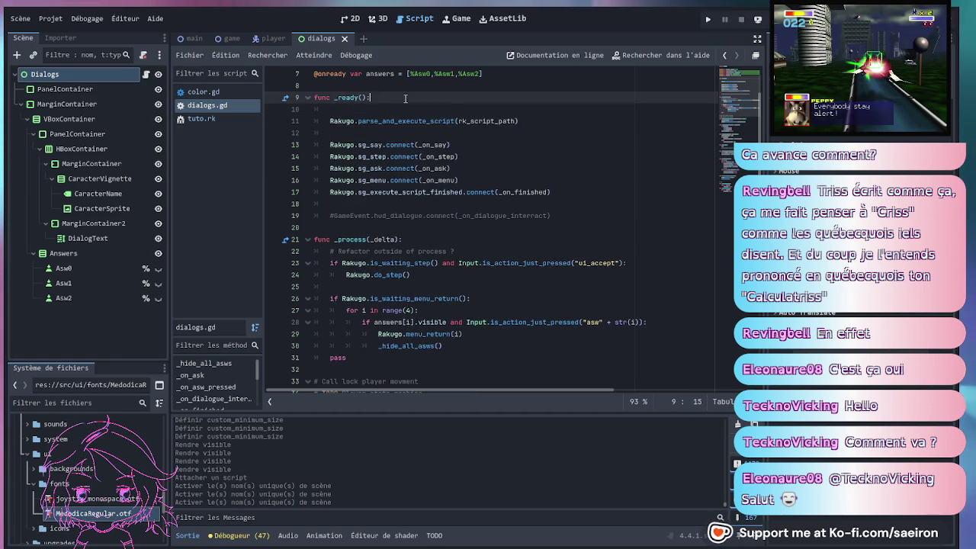
scroll(405, 98, up, 2)
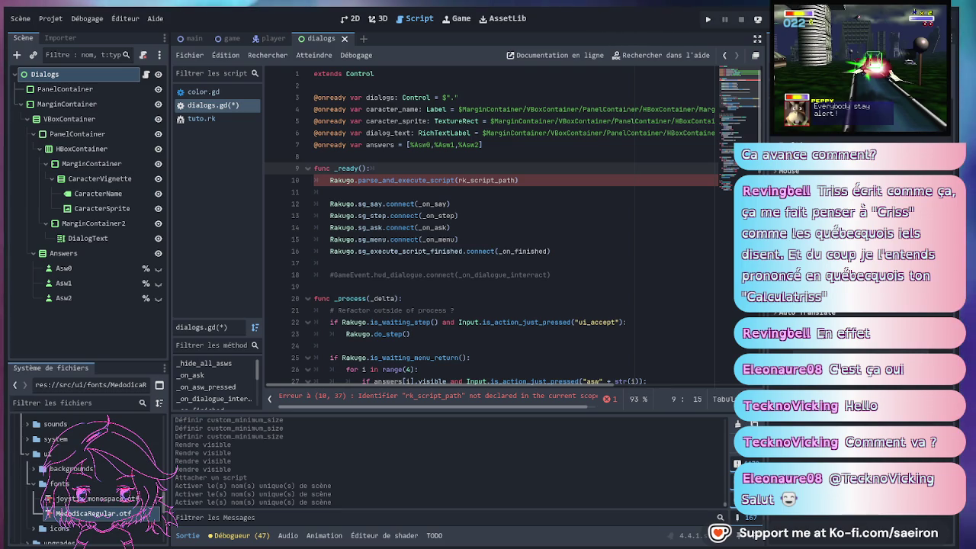
double_click(488, 180)
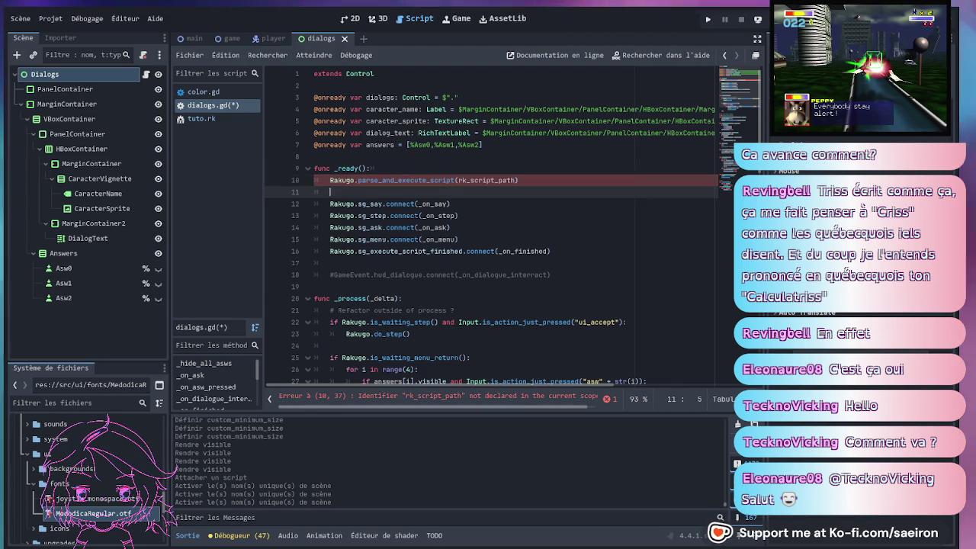
Declare var rk_script_path = "" above the _ready function
key(Up)
key(Up)
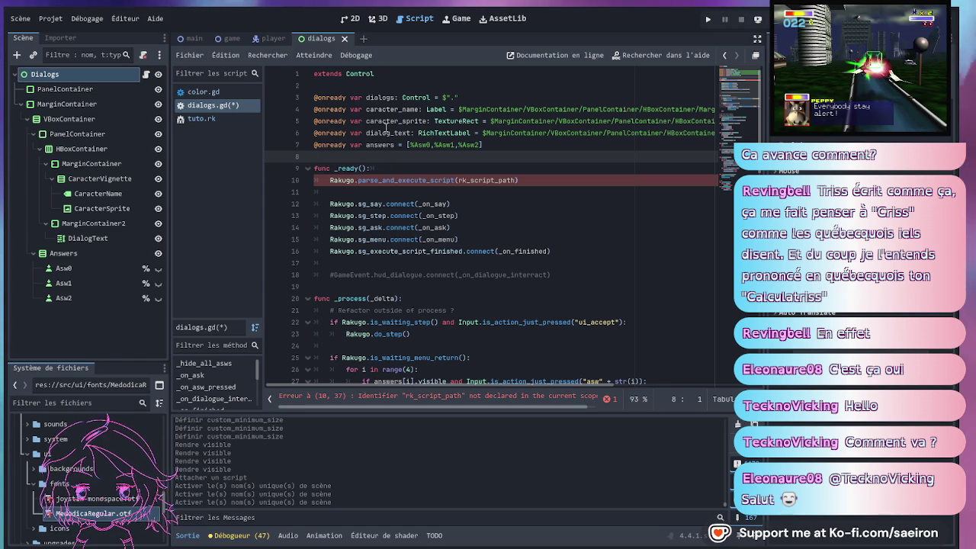
key(Return)
key(Return)
key(Up)
text(va)
key(Return)
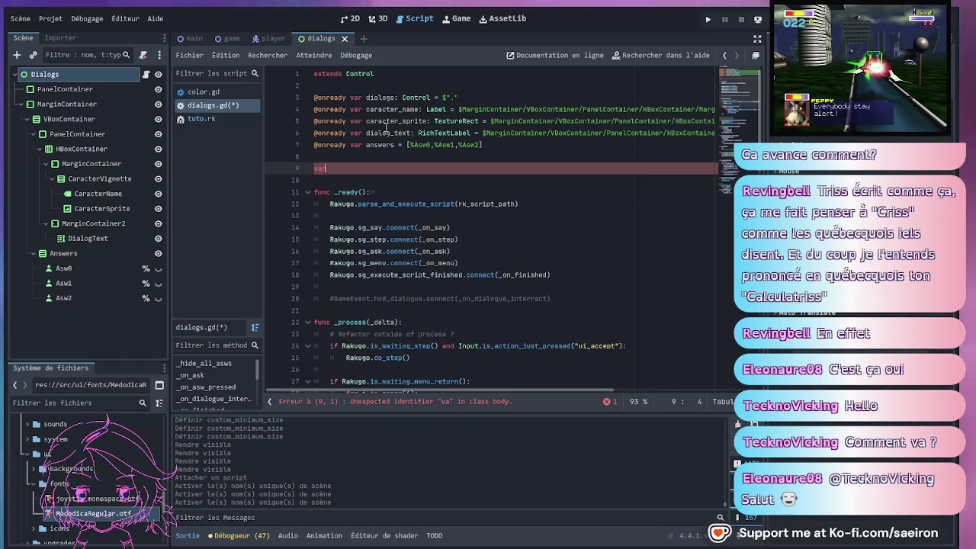
click(486, 205)
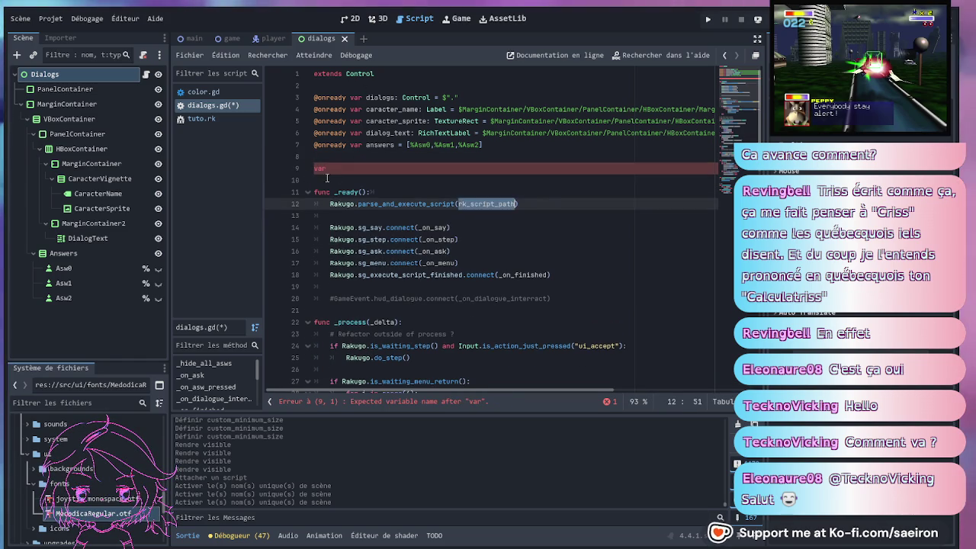
text(Rakugo.parse_and_execute_script(rk_script_path))
click(369, 170)
key(ctrl+z)
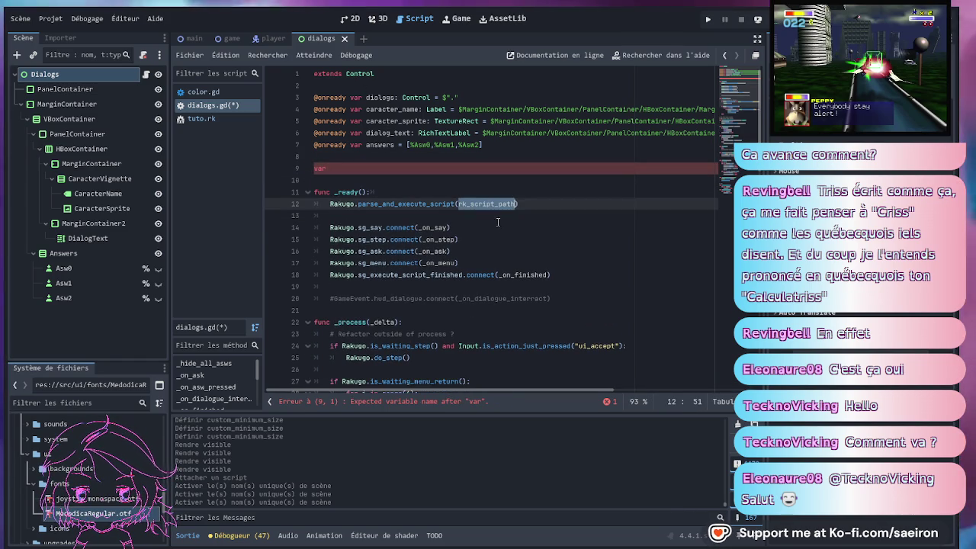
text(rk_script_path =)
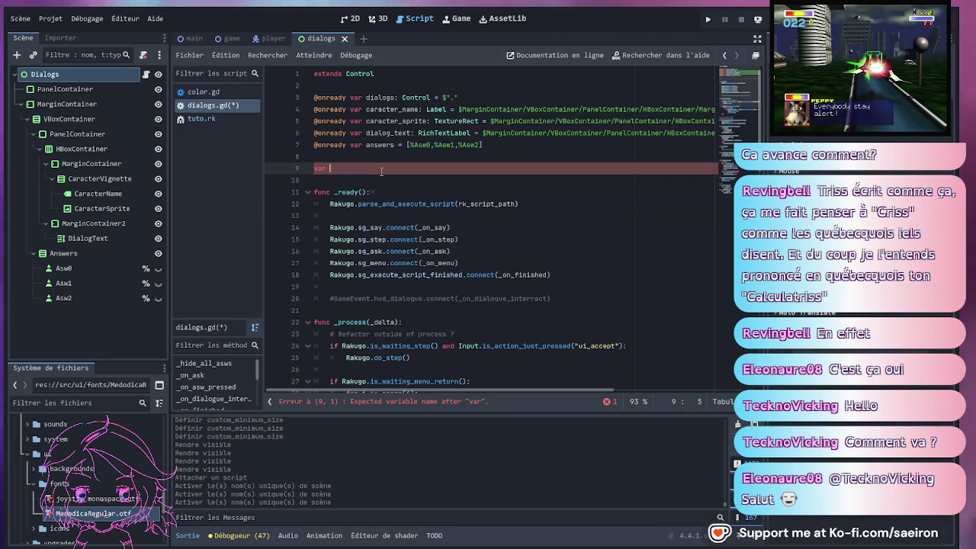
text( ")
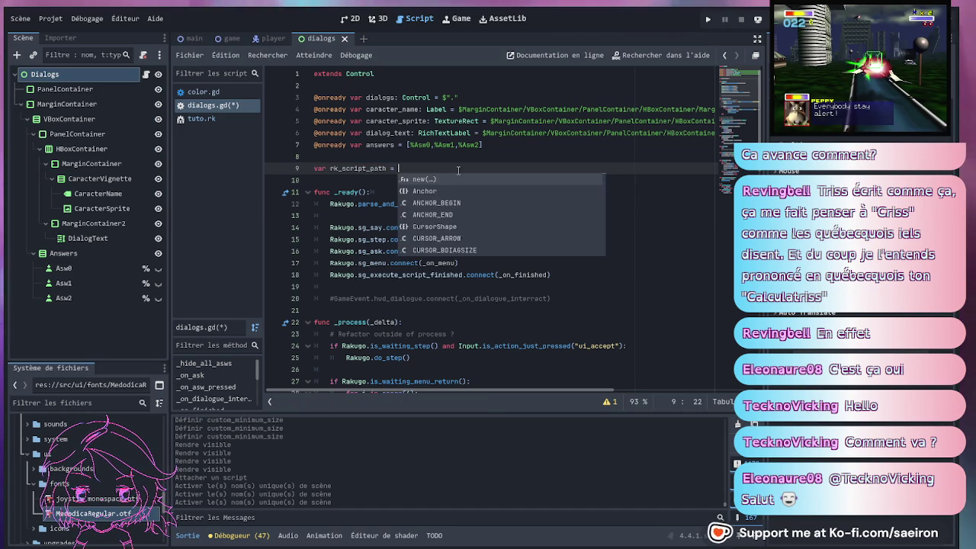
click(97, 366)
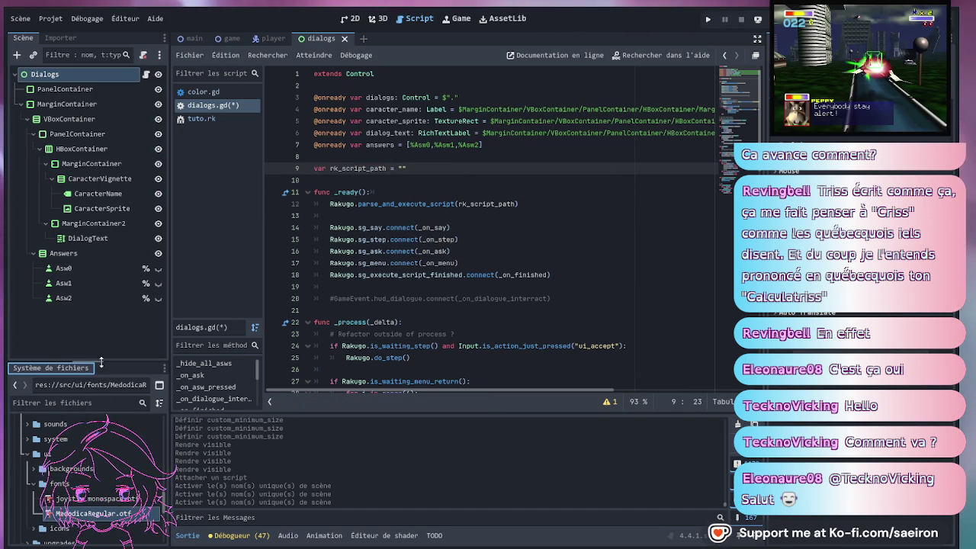
Set rk_script_path on line 9 to "res://src/scripts/tuto.rk" by dragging in tuto.rk
mouse_move(84, 360)
mouse_down()
mouse_move(84, 211)
mouse_move(84, 256)
mouse_up()
scroll(85, 404, up, 5)
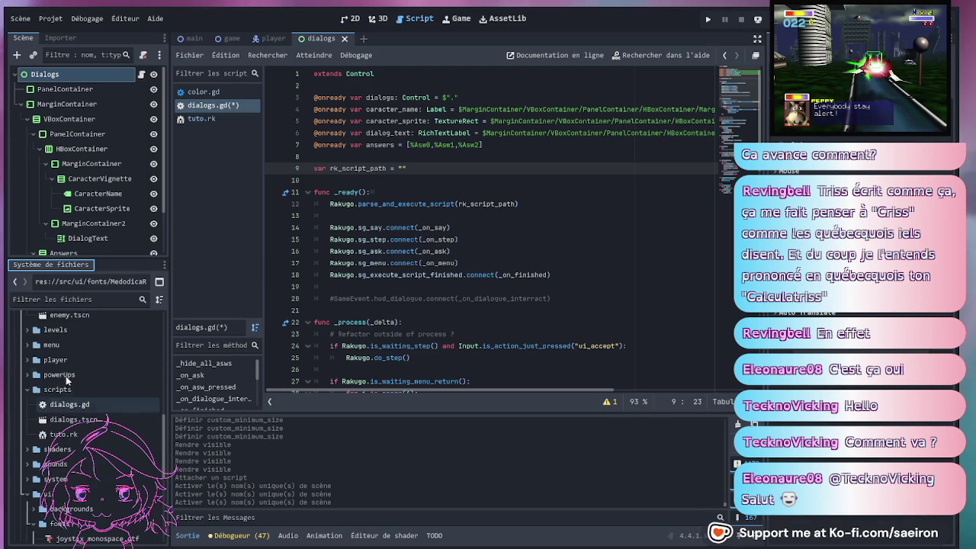
mouse_move(75, 434)
mouse_down()
mouse_move(76, 416)
mouse_move(406, 173)
mouse_up()
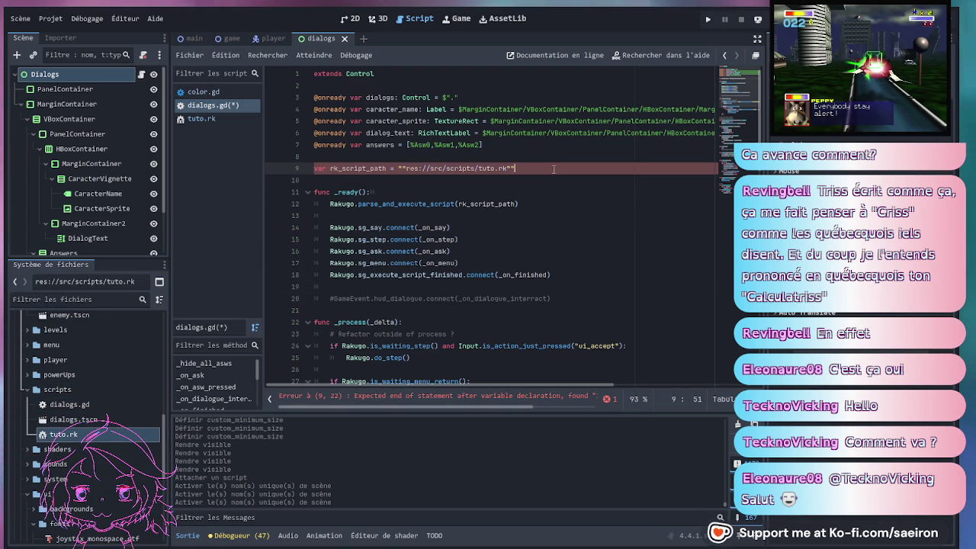
click(406, 168)
key(BackSpace)
key(BackSpace)
click(514, 169)
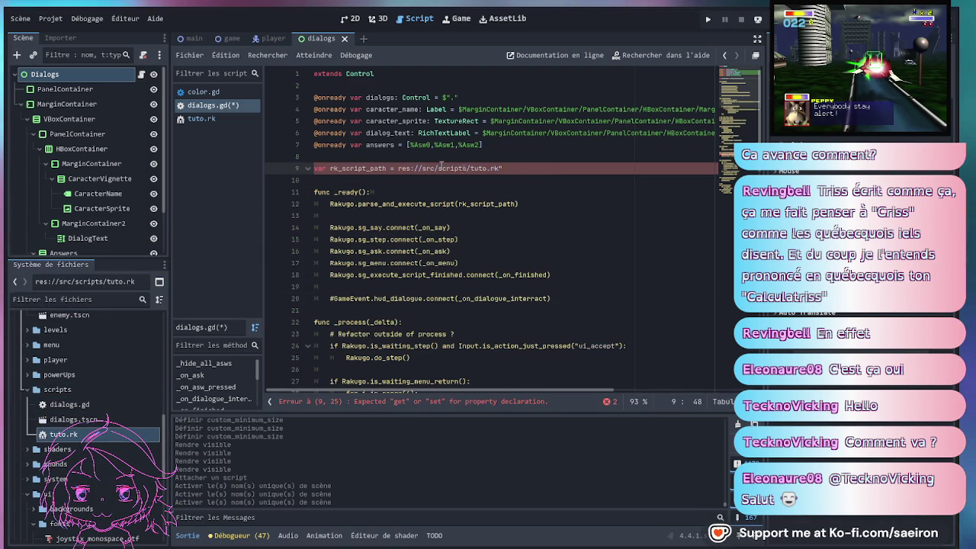
text(")
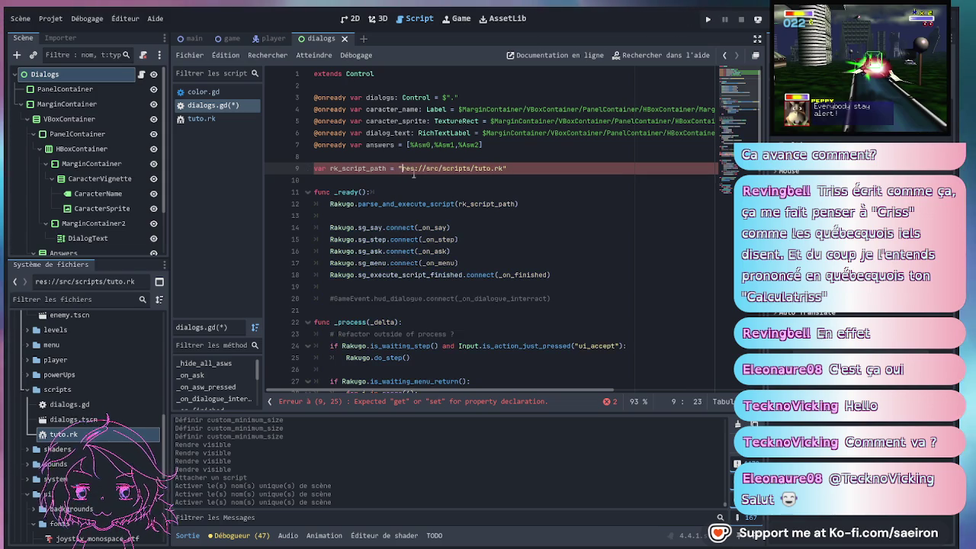
Save dialogs.gd with Ctrl+S
click(494, 183)
key(ctrl+s)
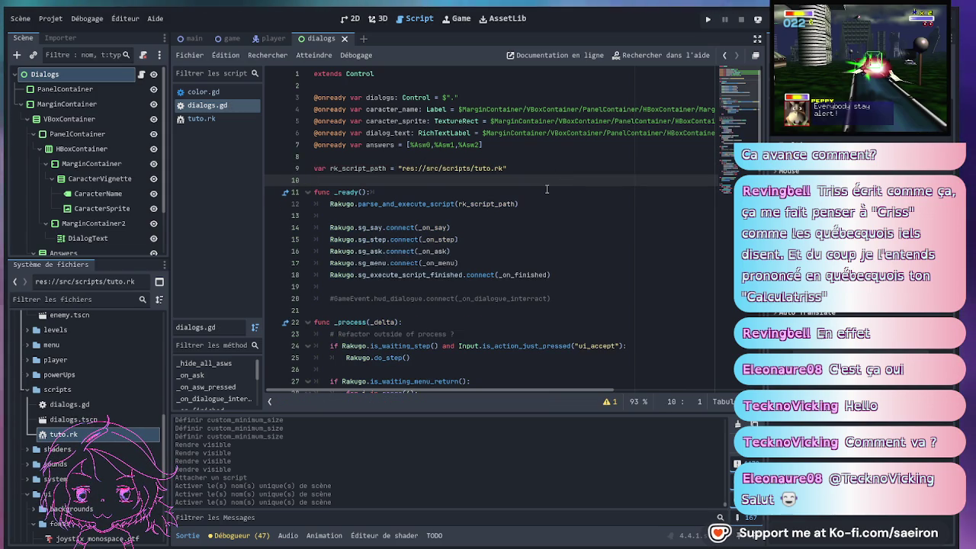
click(523, 238)
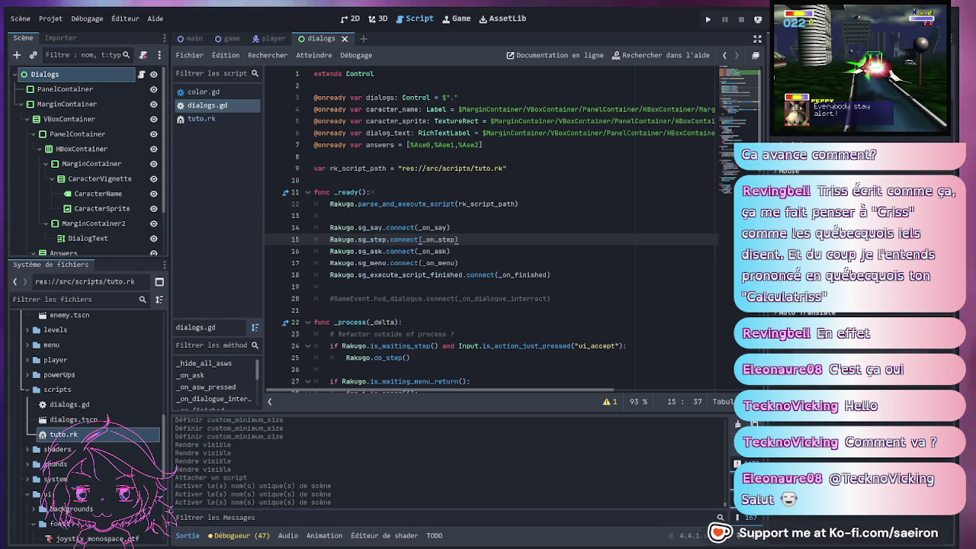
Fix the stray character at the end of line 12 in dialogs.gd, save, and run the project
click(437, 197)
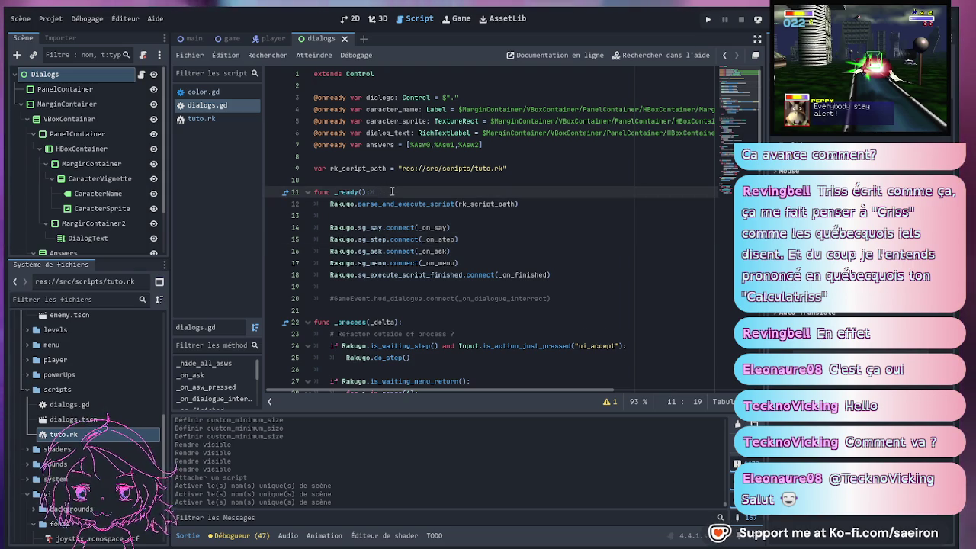
click(436, 204)
click(525, 204)
text(é)
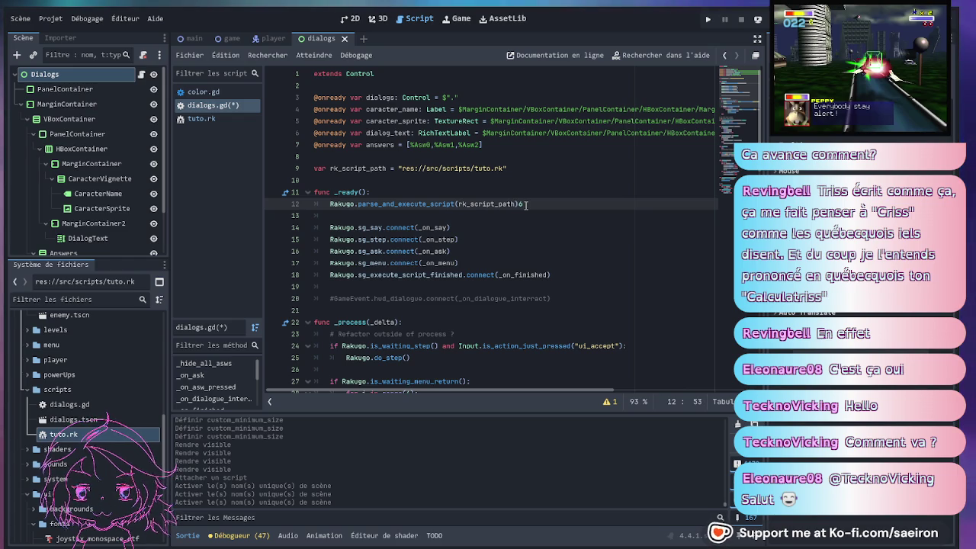
text(6)
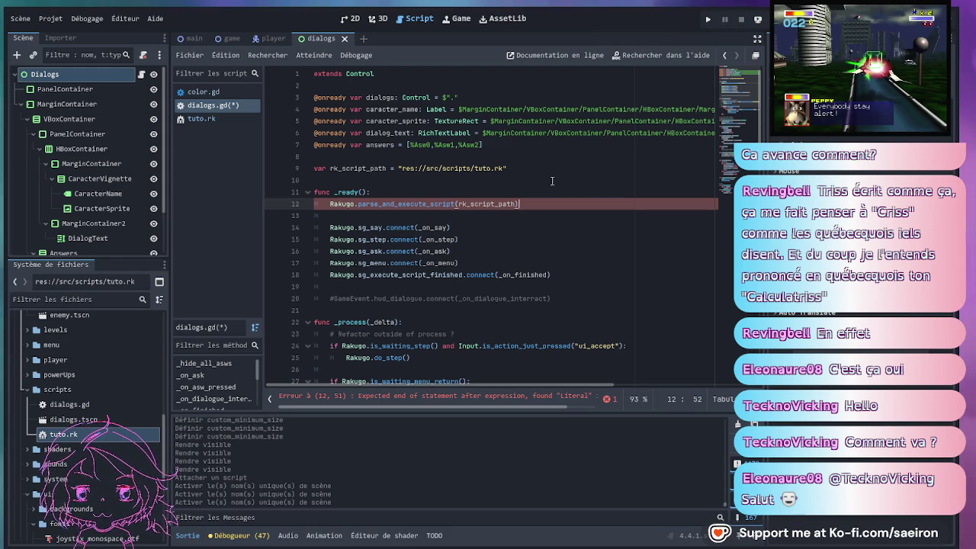
key(ctrl+s)
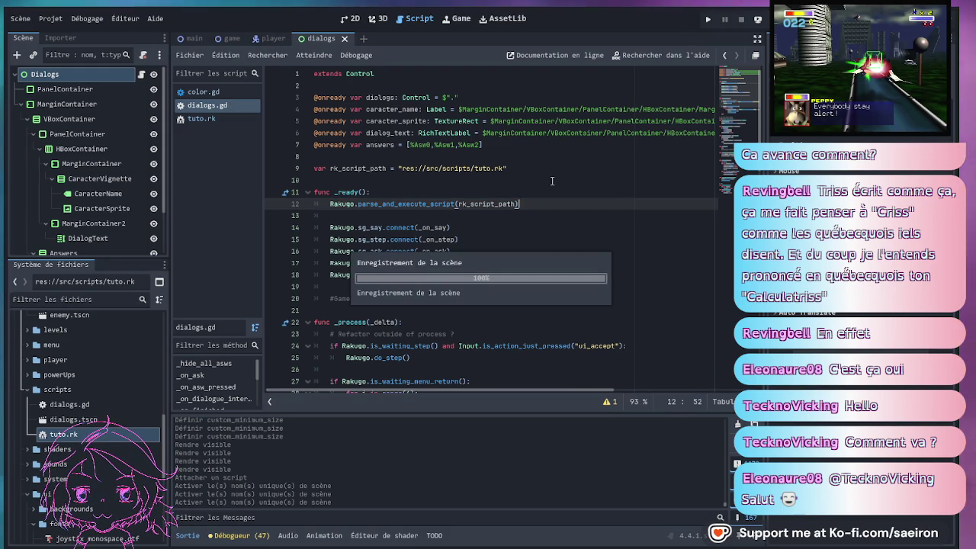
key(F5)
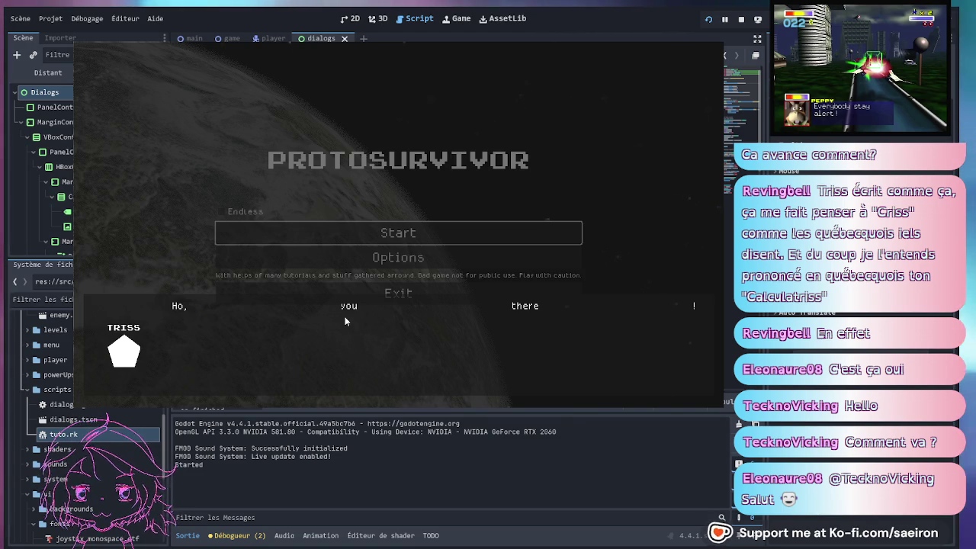
Advance the game dialog to 'Heu oui ?', then return to the editor to read the index '3' error
click(345, 321)
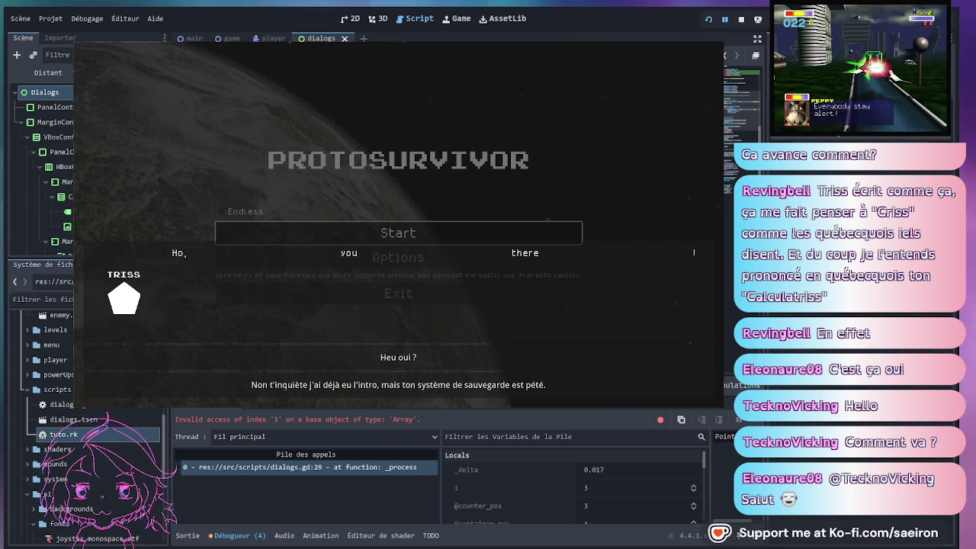
key(alt+Tab)
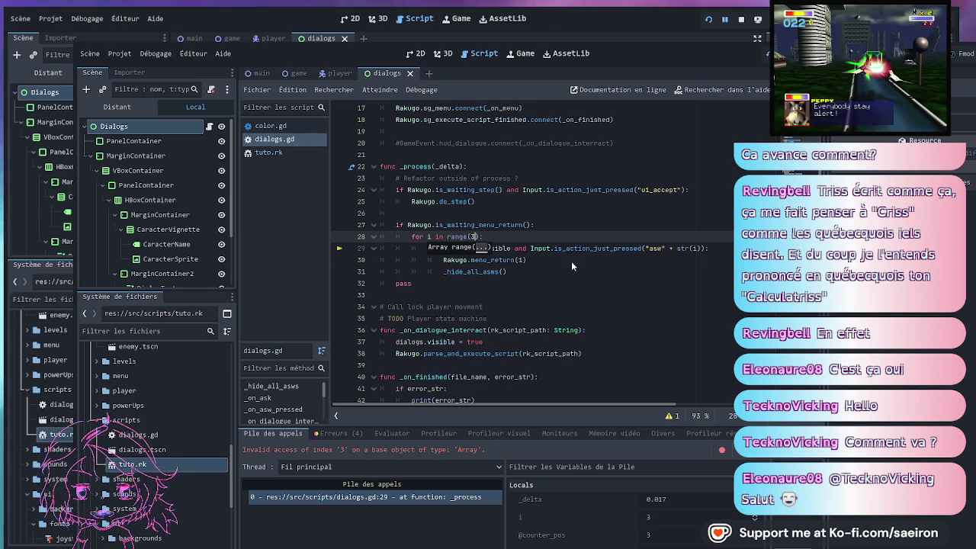
Stop the crashed debug session and relaunch the project with the answer loop using range(3)
key(F5)
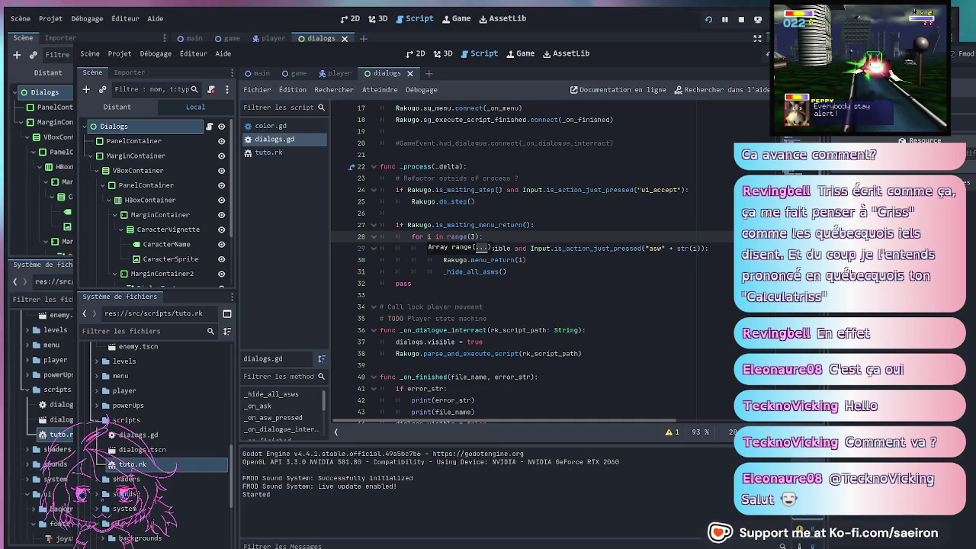
key(F5)
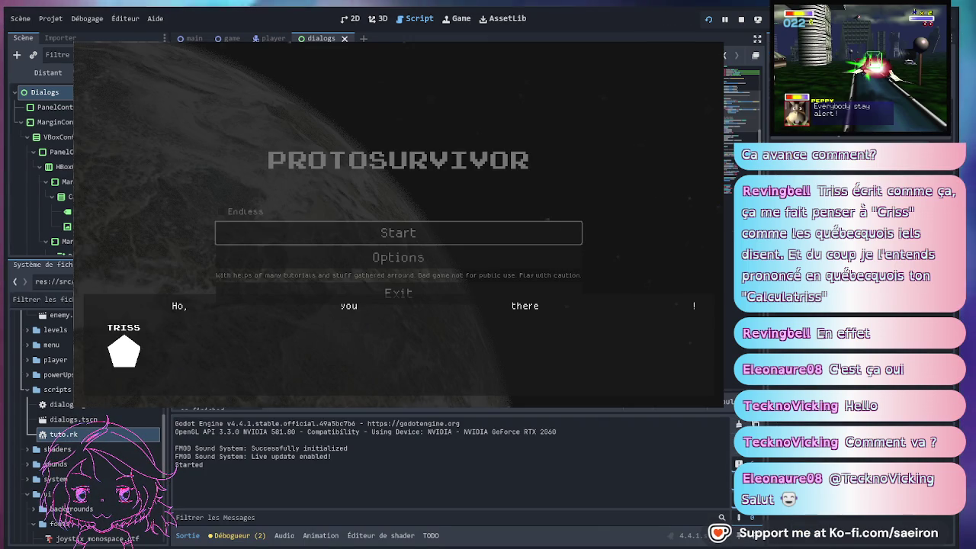
In the running game, open the Hangar, return to the main menu, and close the game window
key(Return)
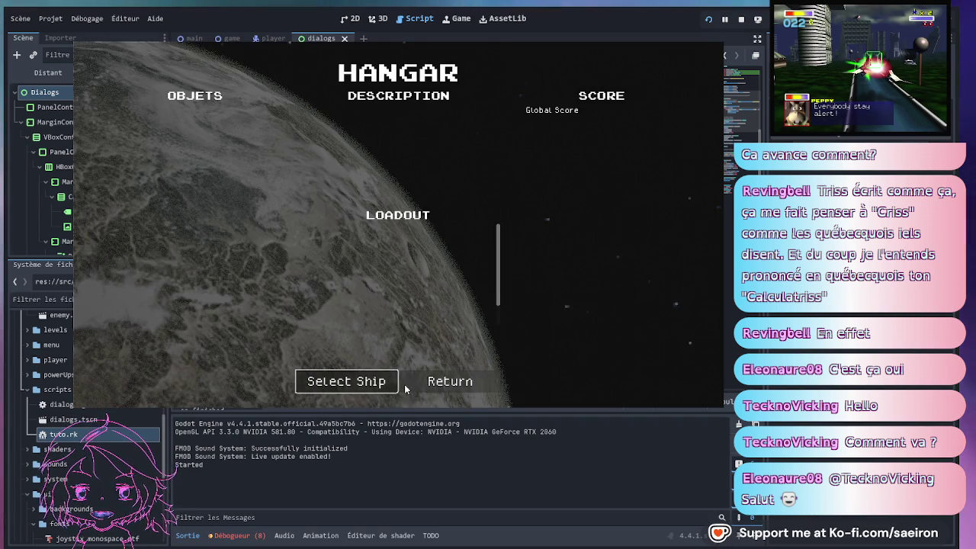
click(458, 383)
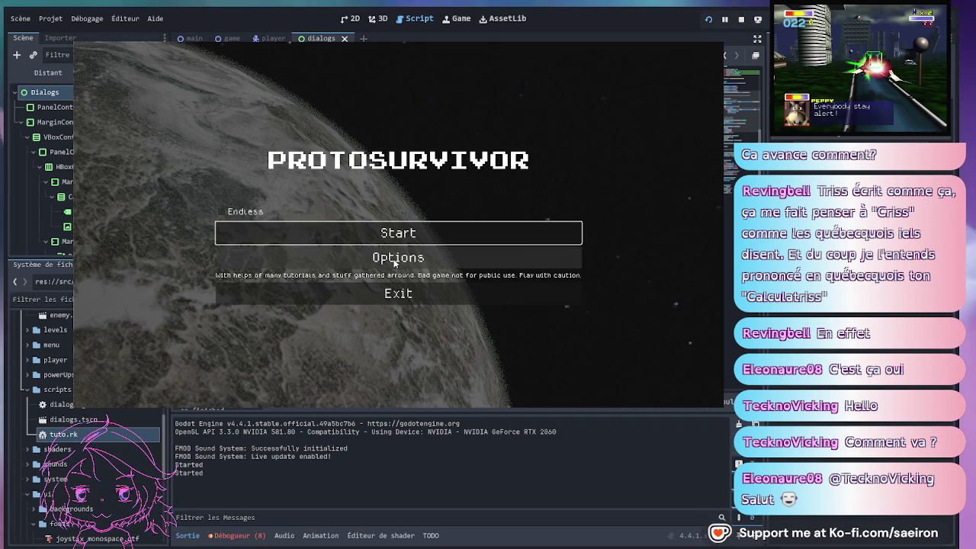
click(417, 293)
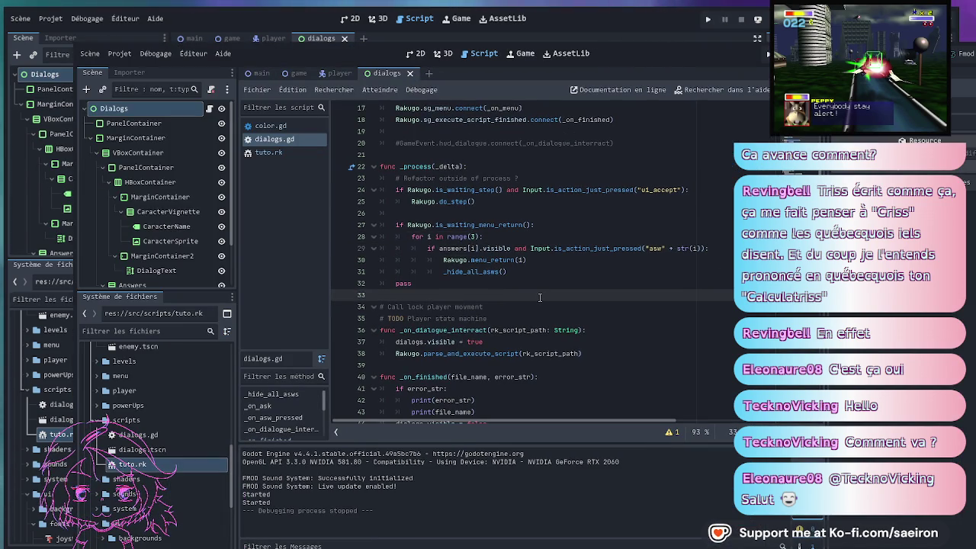
Review line 12 and the ui_accept check in dialogs.gd
scroll(535, 298, up, 5)
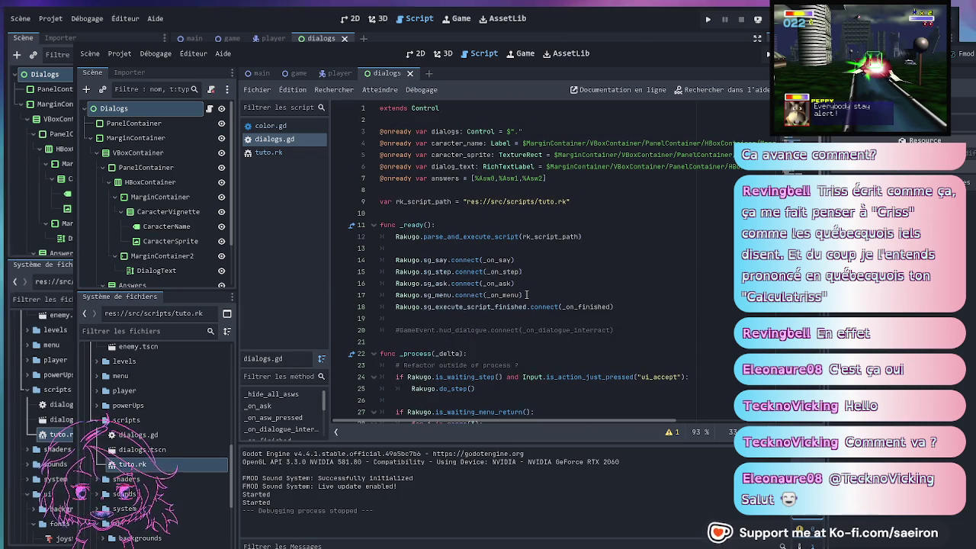
click(594, 234)
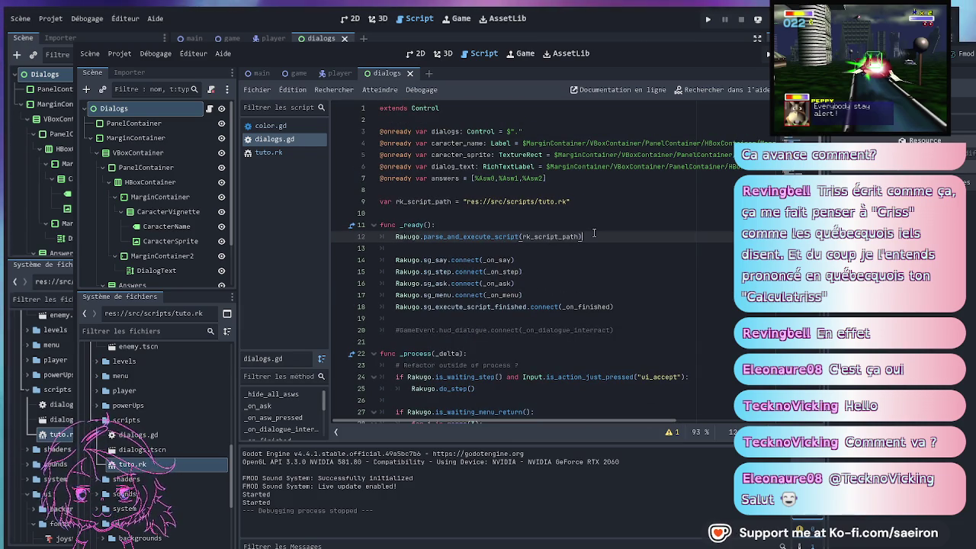
scroll(593, 247, down, 4)
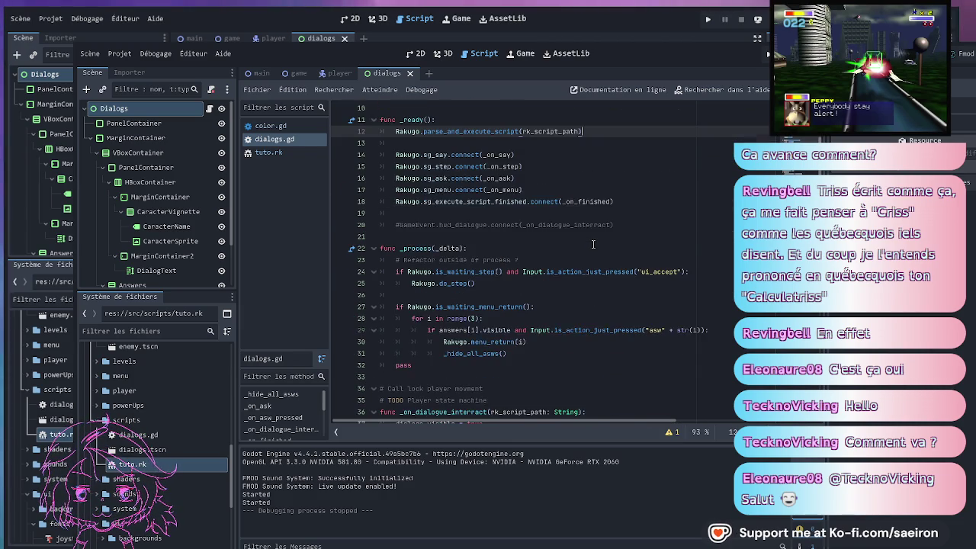
click(653, 236)
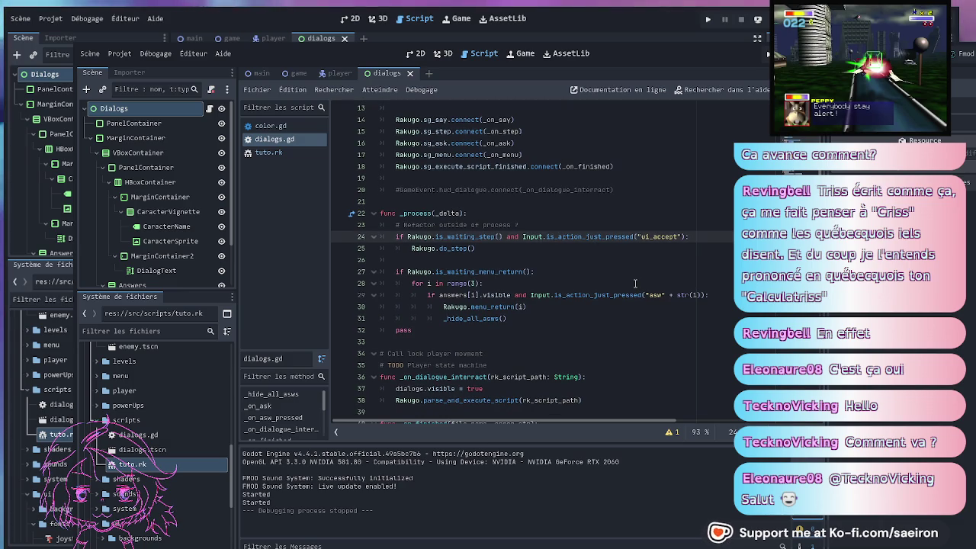
scroll(629, 284, up, 4)
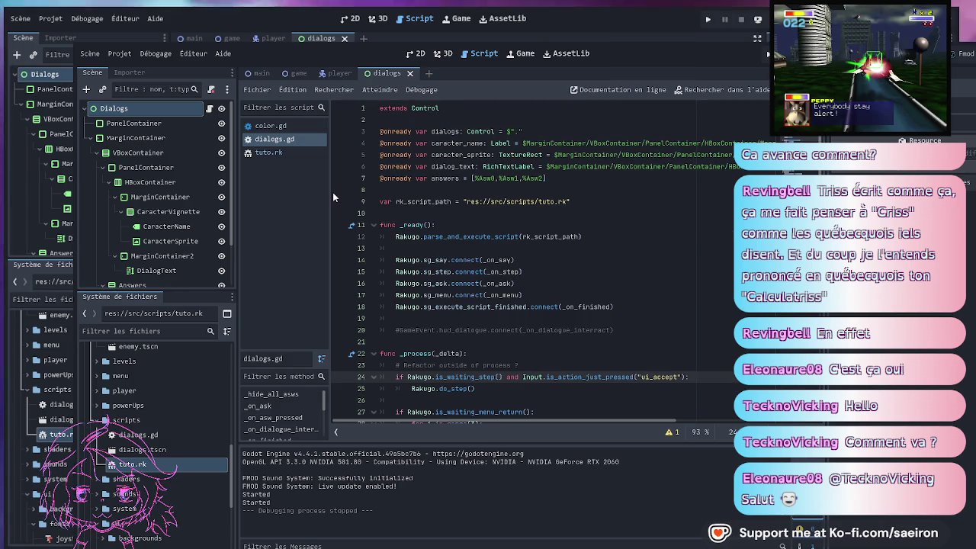
Switch to the main scene and open the Main node's main.gd script
click(258, 74)
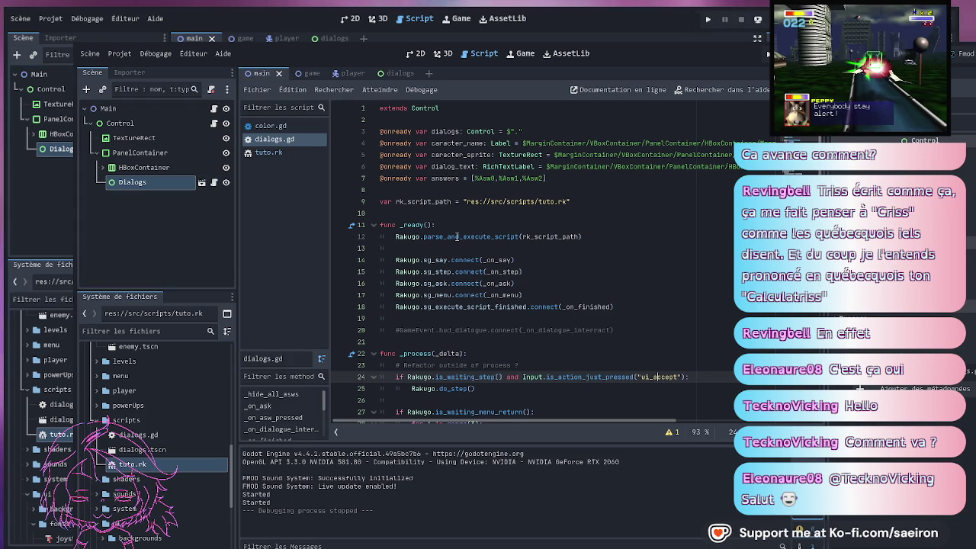
scroll(577, 268, down, 3)
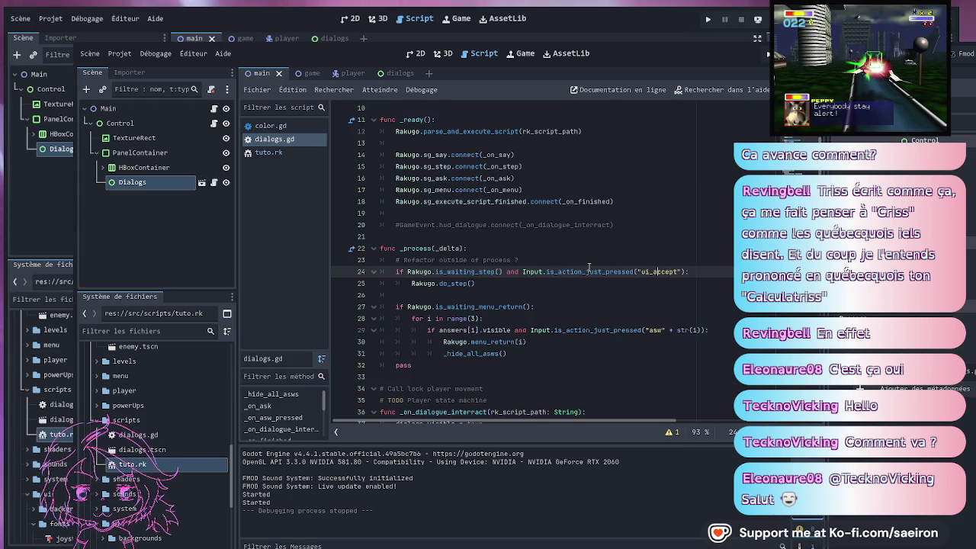
scroll(594, 255, up, 3)
click(610, 241)
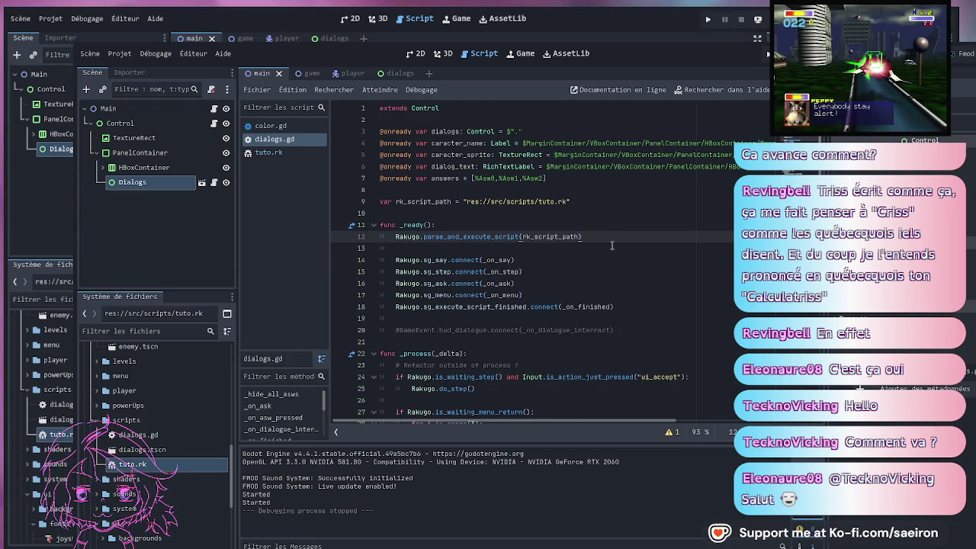
click(212, 108)
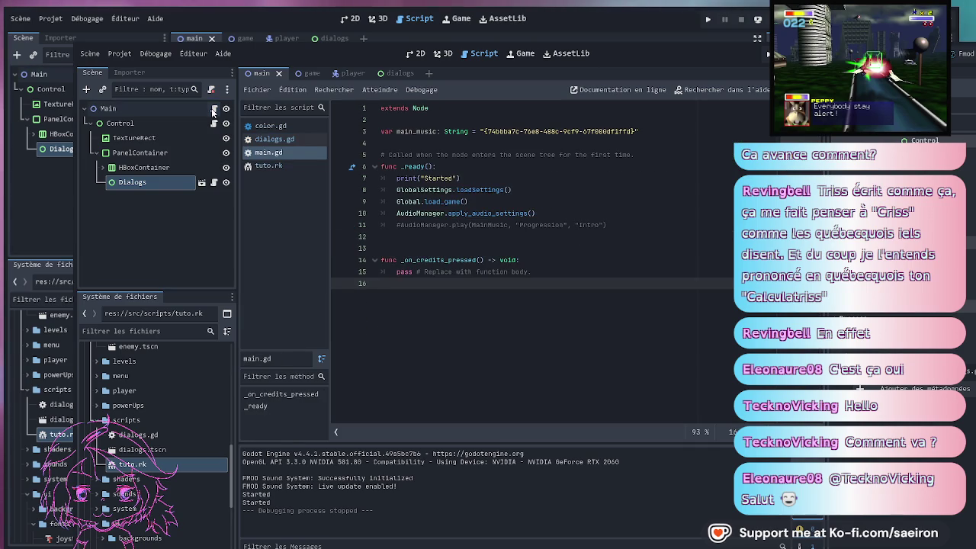
Look over main.gd's loadSettings, load_game, print("Started") and _on_credits_pressed code
click(543, 185)
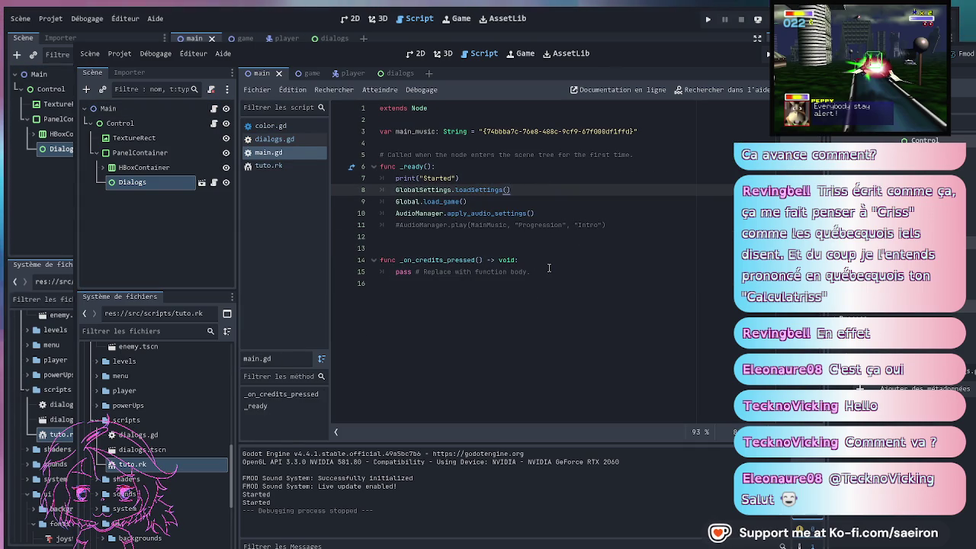
click(526, 271)
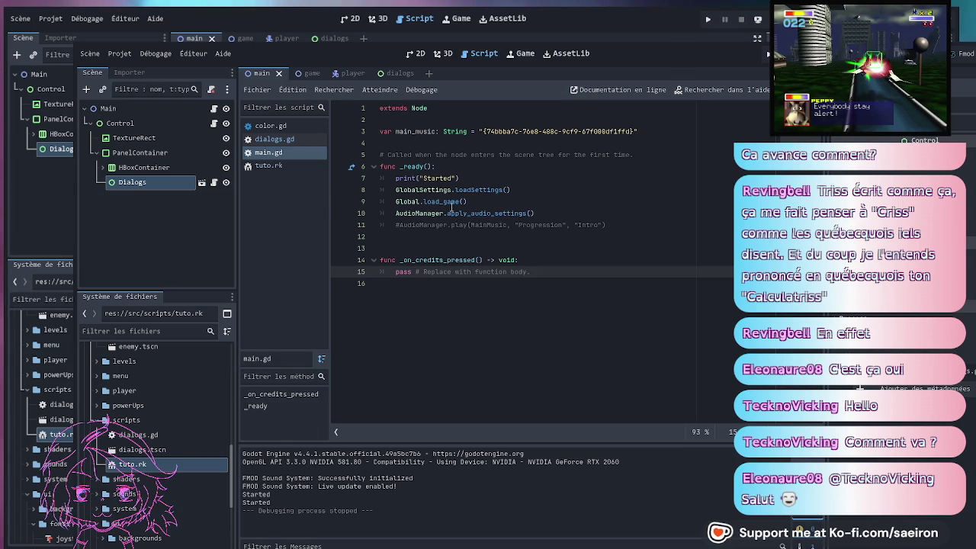
click(446, 201)
click(473, 177)
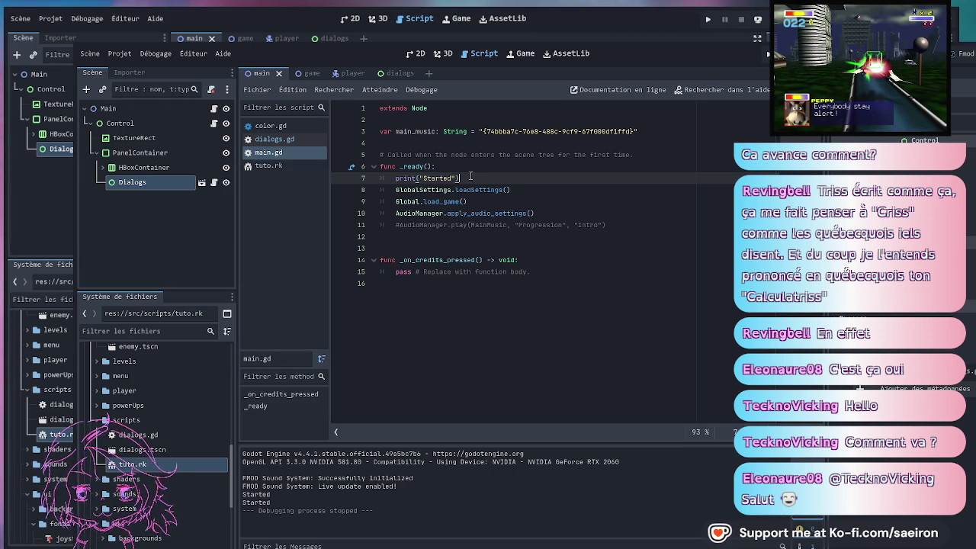
Drag tuto.rk toward the scene tree, review main_control.gd's endless_mode line, and show the main menu in 2D
drag(266, 166, 481, 236)
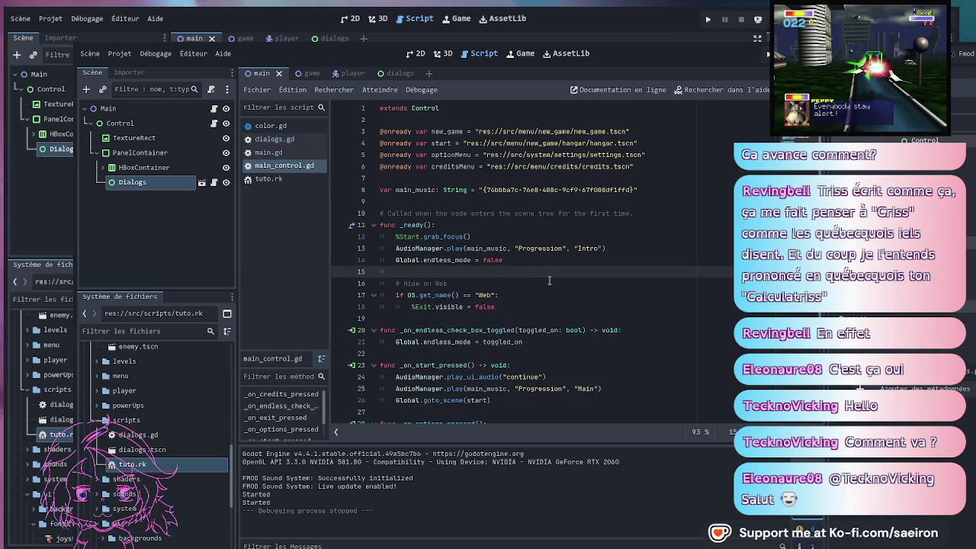
scroll(549, 281, down, 1)
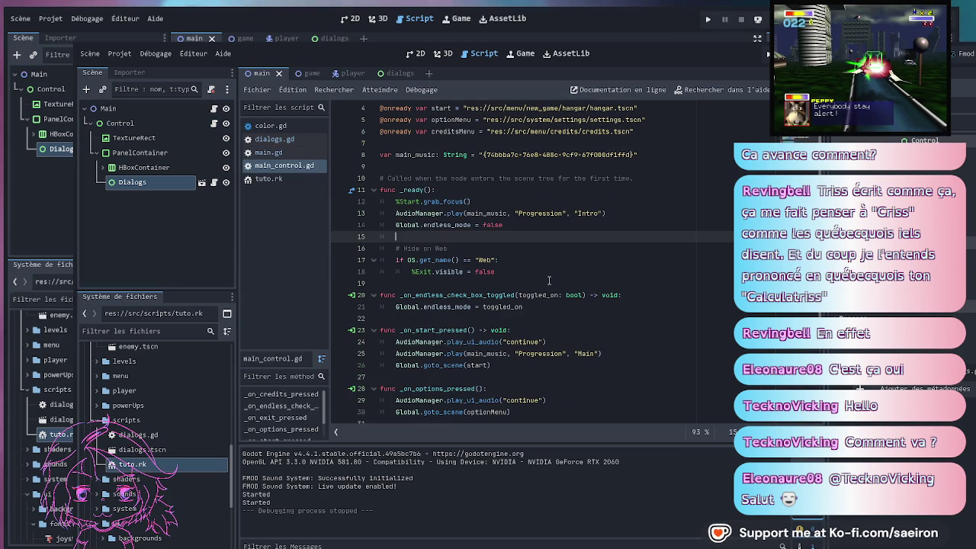
click(470, 229)
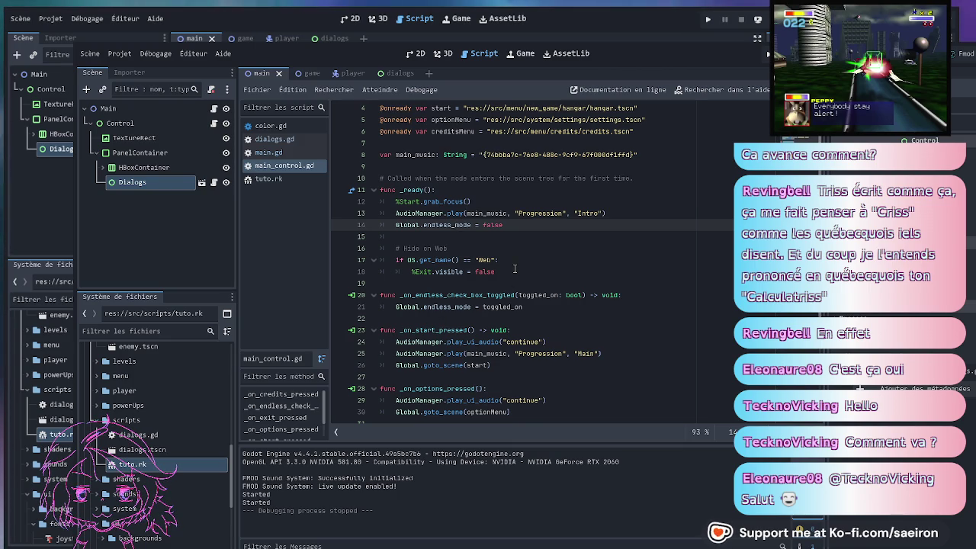
scroll(514, 268, down, 3)
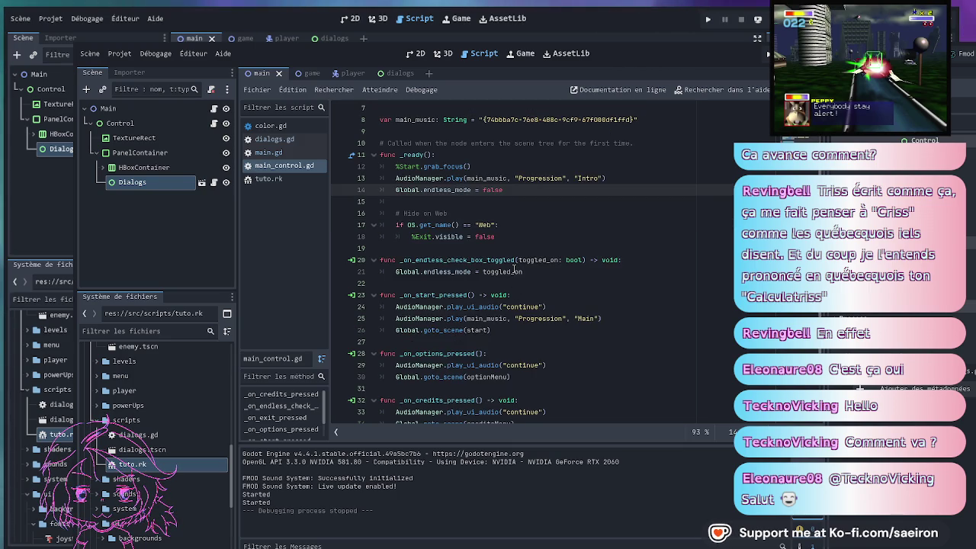
scroll(510, 267, up, 3)
scroll(510, 267, up, 1)
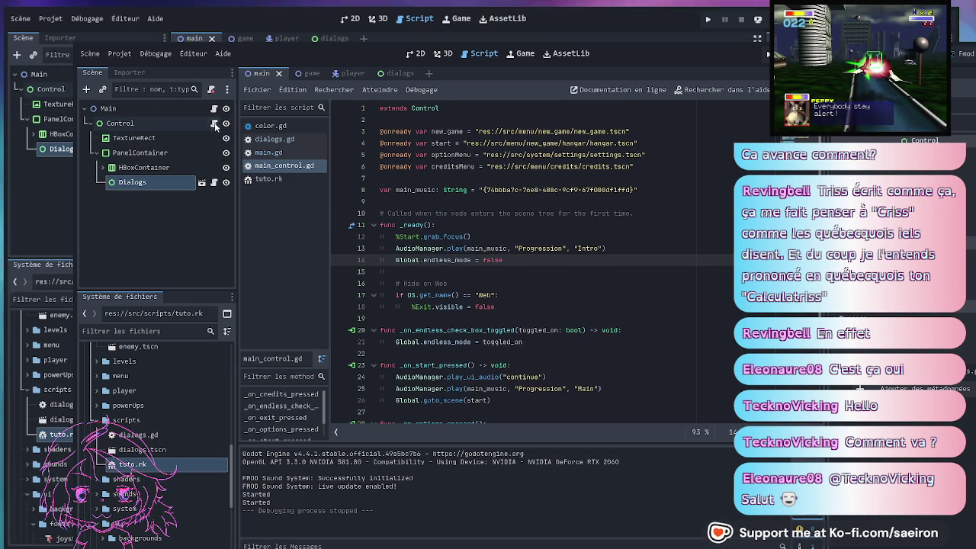
click(415, 53)
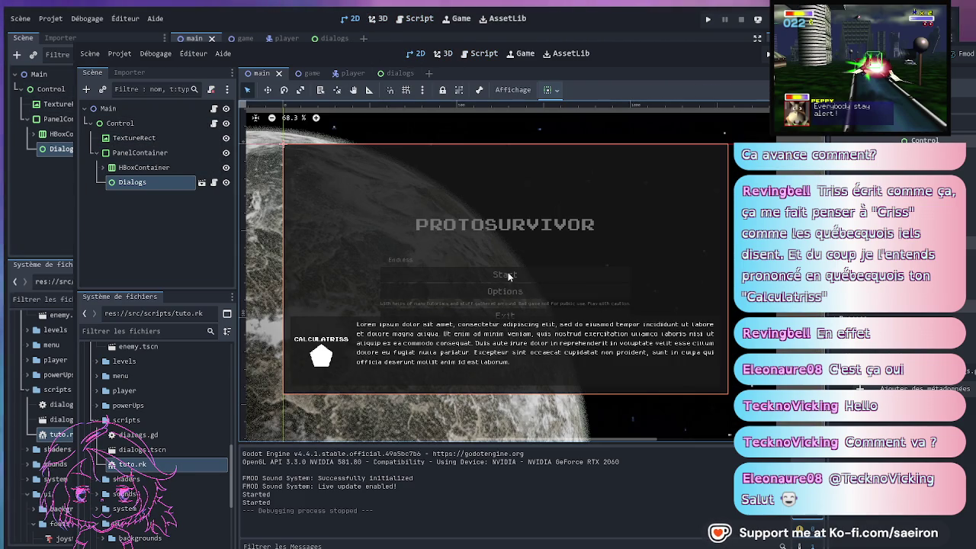
Hide the Dialogs node, select the Start, Options and Exit buttons, and save the main scene
click(226, 183)
click(452, 277)
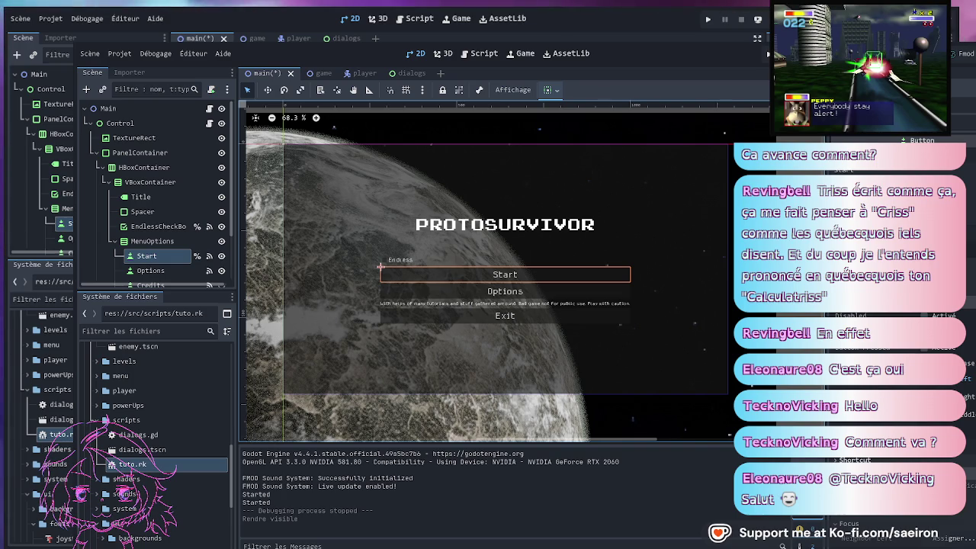
scroll(945, 381, down, 3)
scroll(946, 381, down, 3)
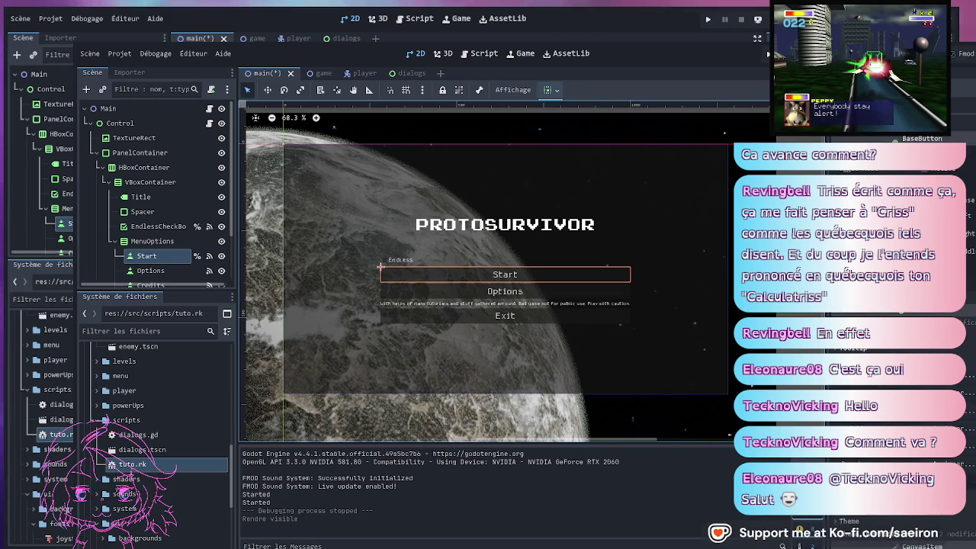
click(584, 293)
click(578, 314)
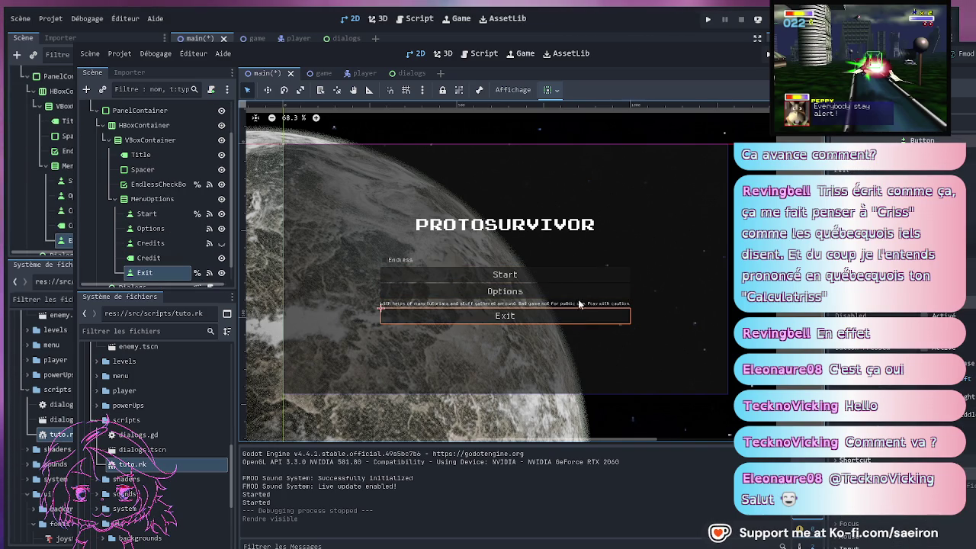
click(571, 275)
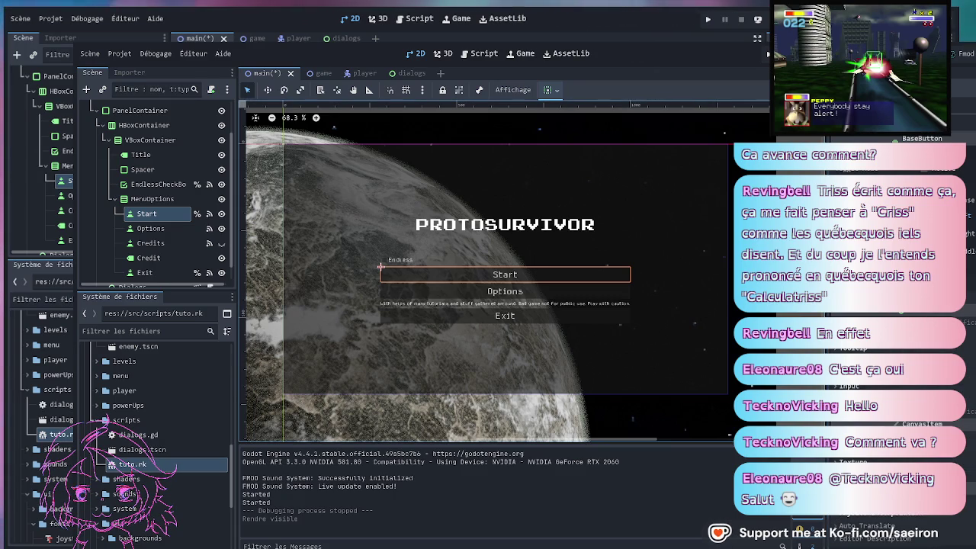
key(ctrl+s)
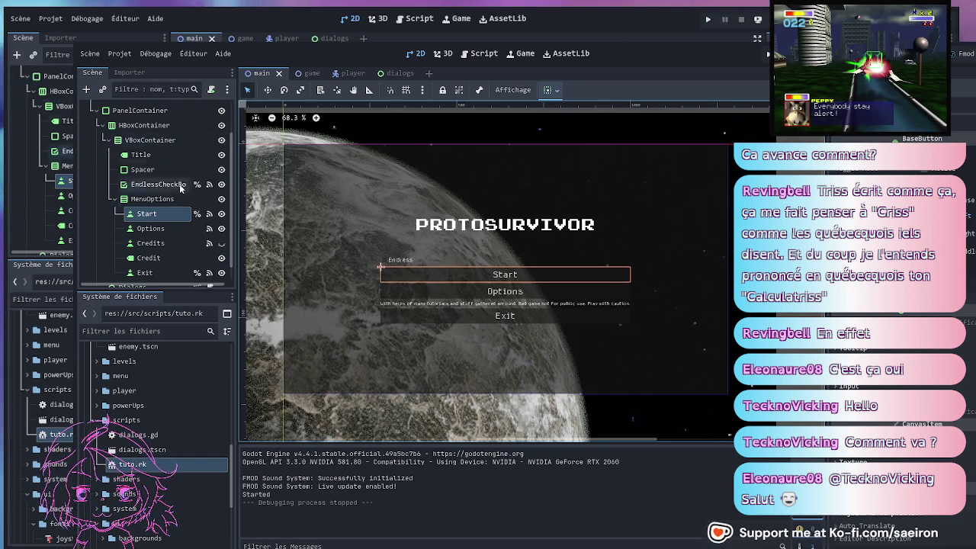
Back in the main menu scene, make the Dialogs node visible again and select it
scroll(192, 163, up, 3)
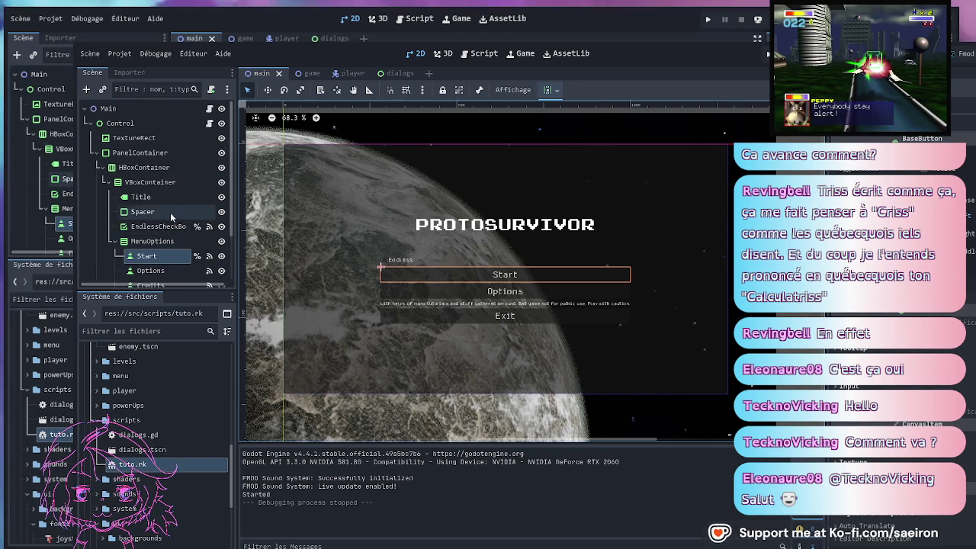
click(309, 74)
click(261, 73)
scroll(153, 231, down, 2)
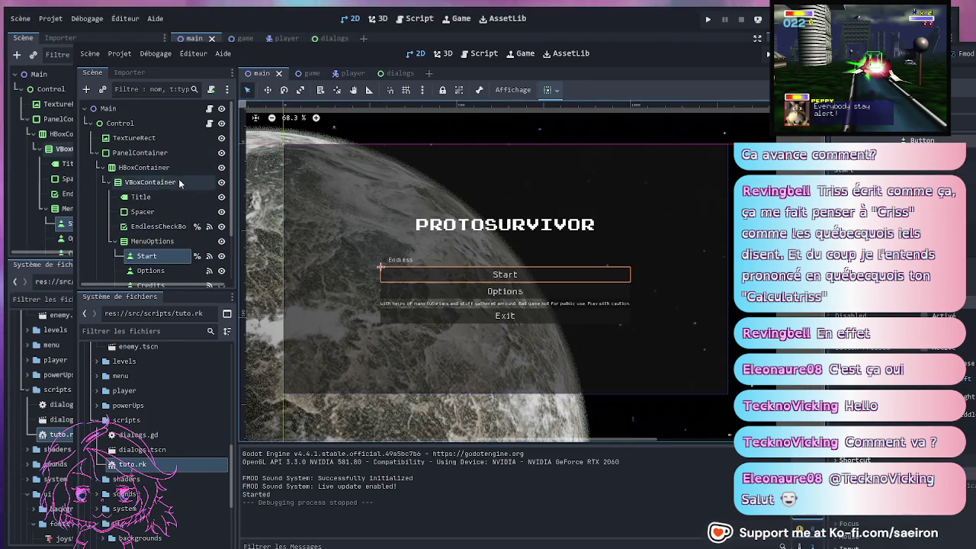
scroll(179, 184, down, 2)
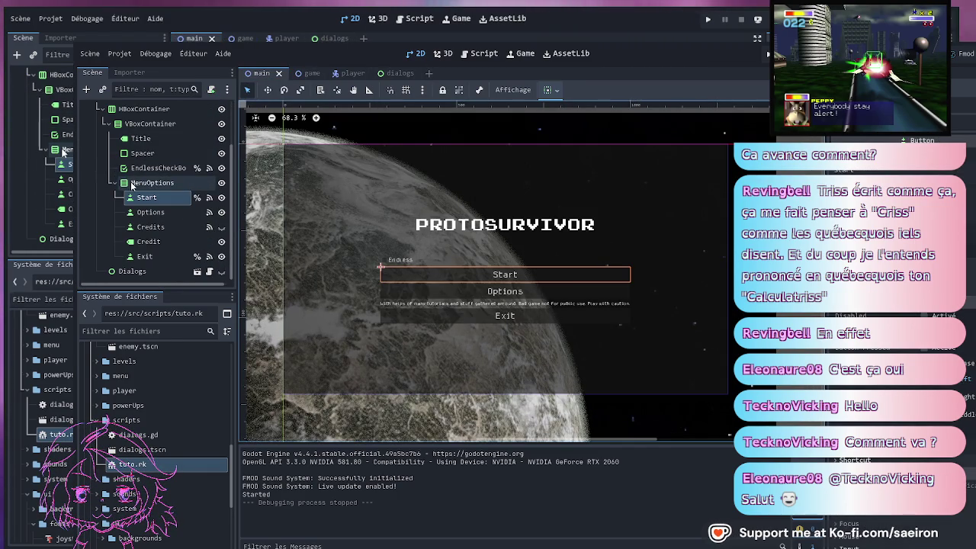
scroll(151, 227, up, 3)
scroll(151, 227, down, 3)
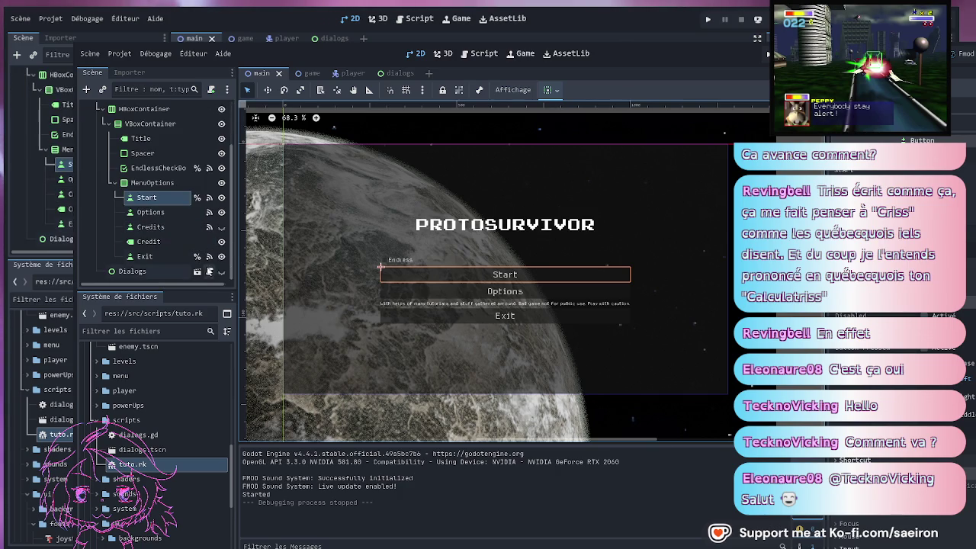
click(221, 273)
click(146, 274)
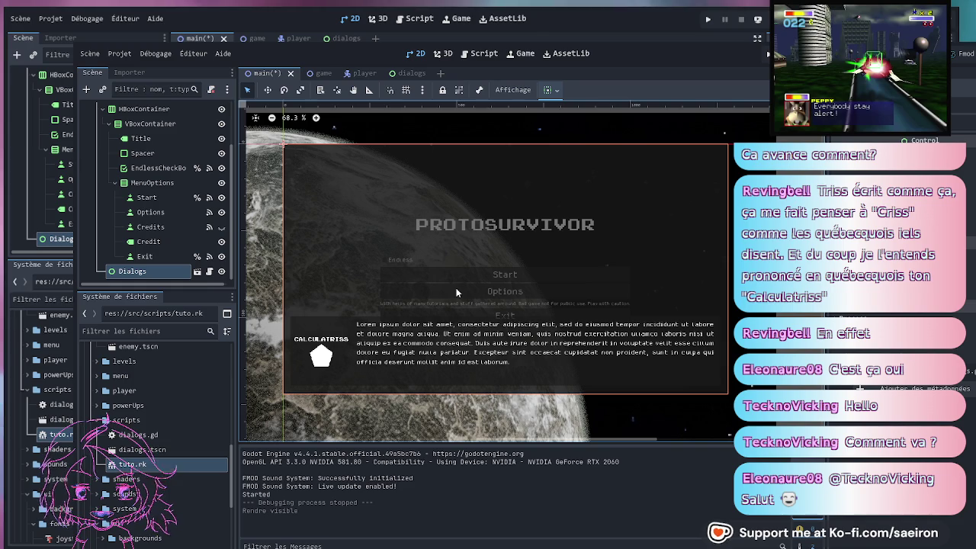
Open the dialogs scene on its own, widen the dock, and open its dialogs.gd script
scroll(137, 190, up, 3)
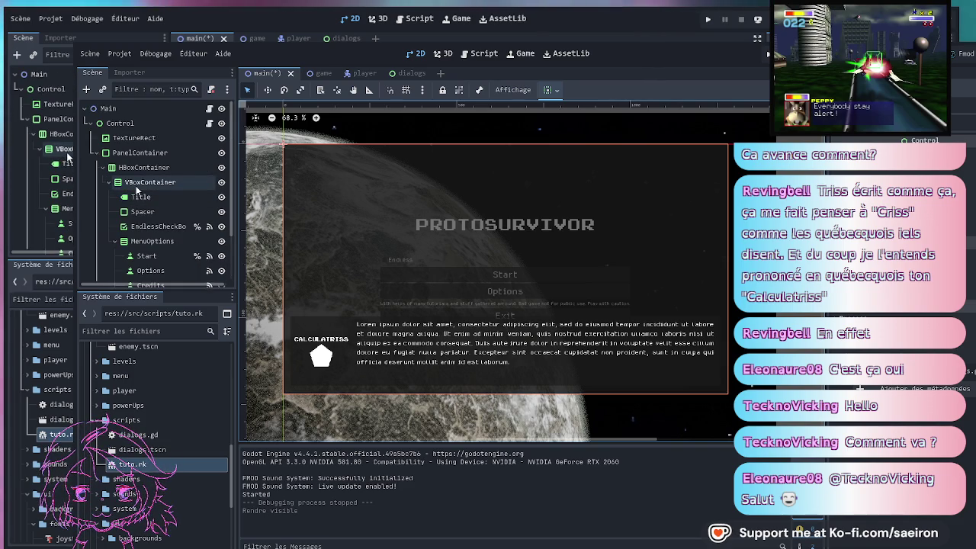
scroll(137, 198, down, 3)
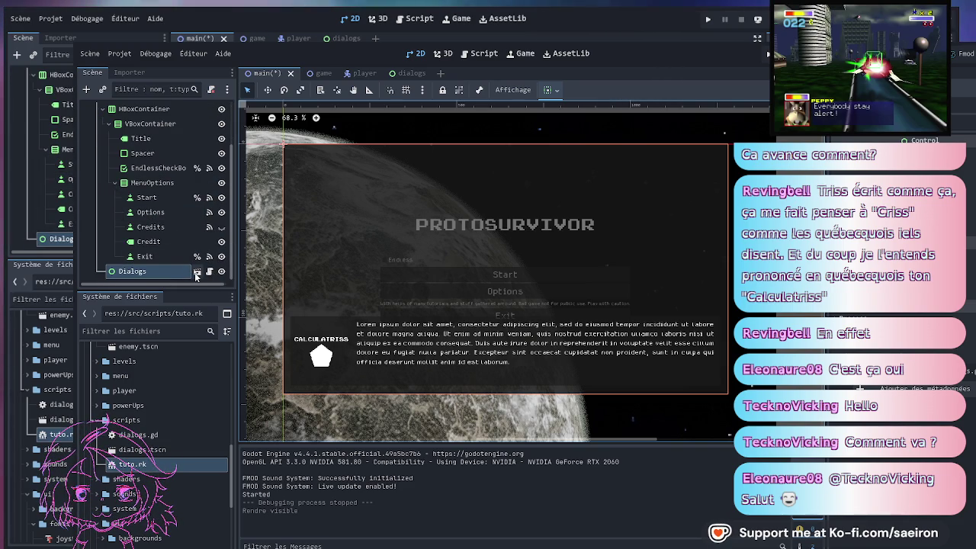
click(196, 277)
click(196, 273)
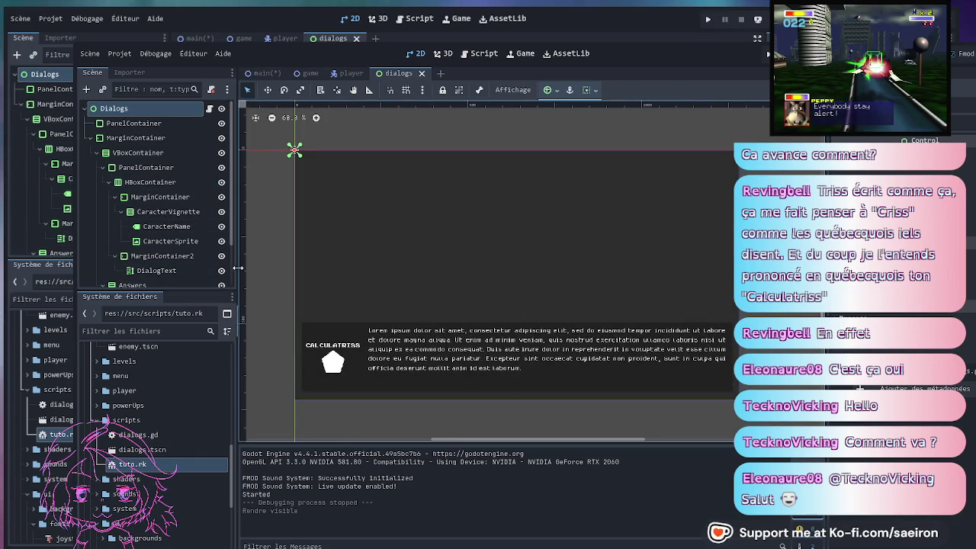
mouse_move(238, 277)
mouse_down()
mouse_move(275, 279)
mouse_move(261, 279)
mouse_up()
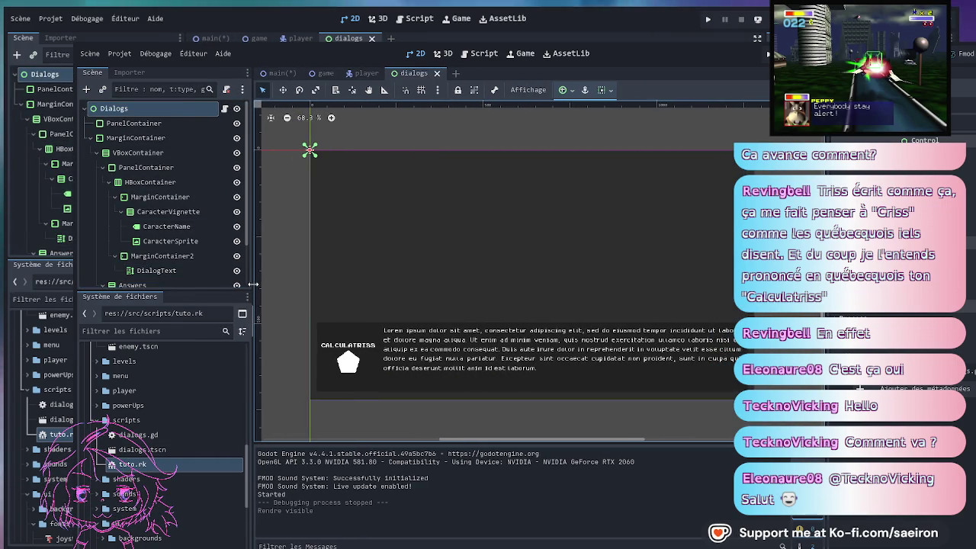
click(225, 108)
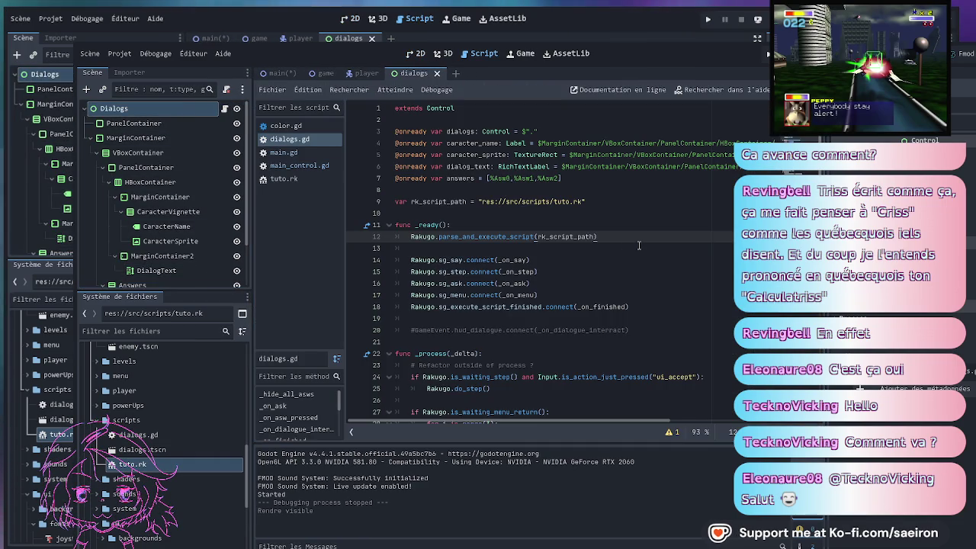
scroll(637, 248, down, 5)
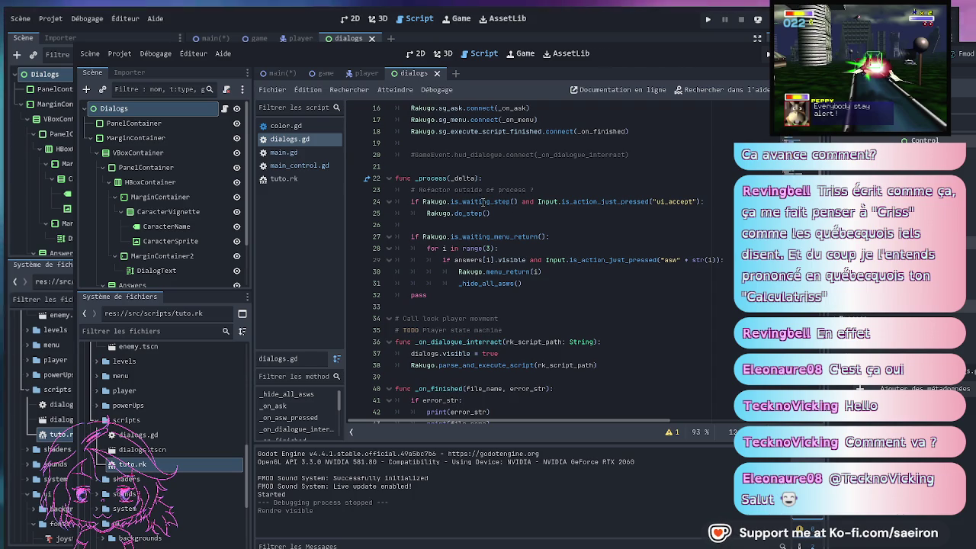
click(638, 201)
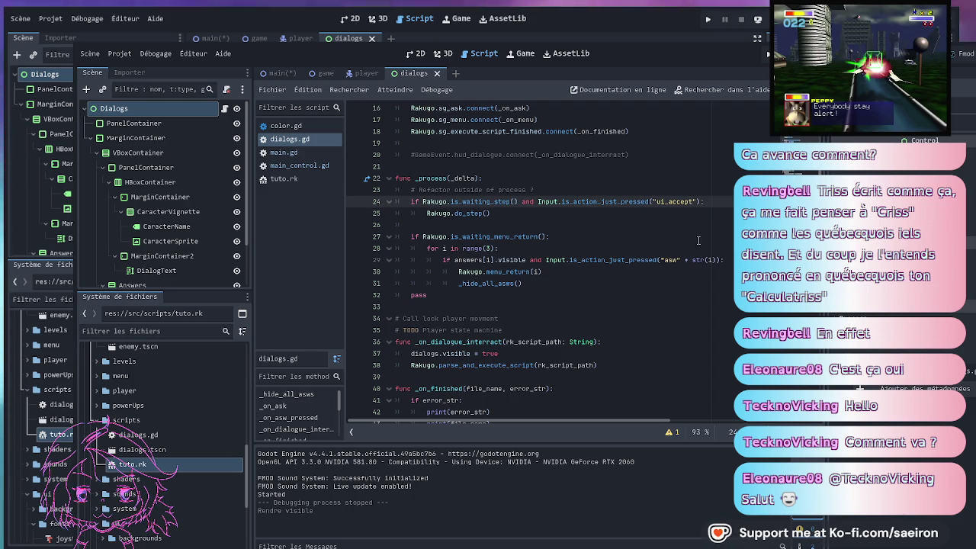
click(689, 201)
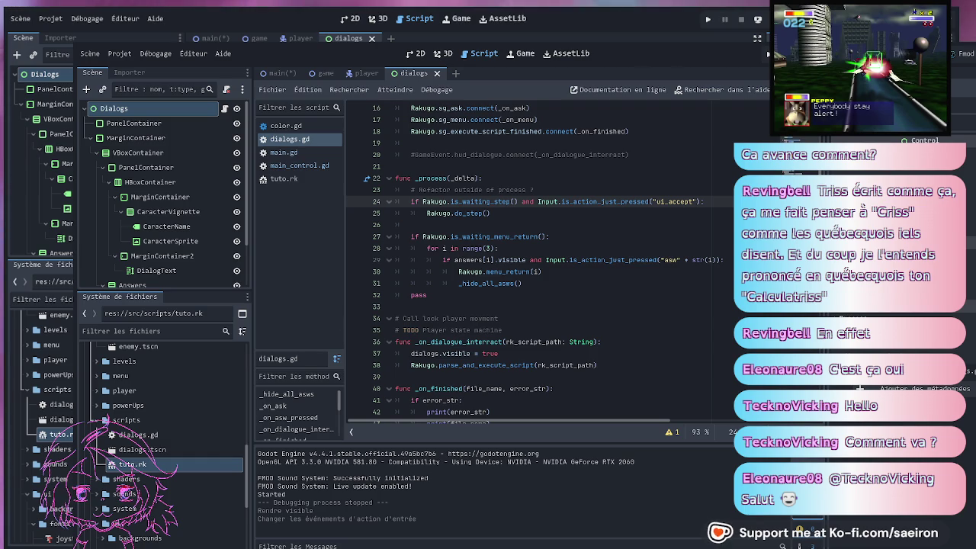
double_click(674, 201)
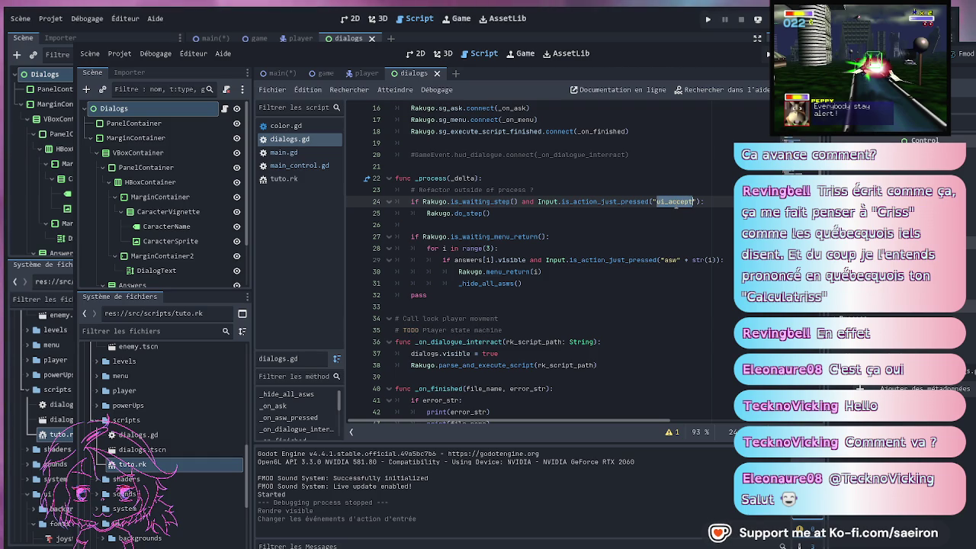
Replace ui_accept with ui_select in the _process step check and save dialogs.gd
text(ui_se)
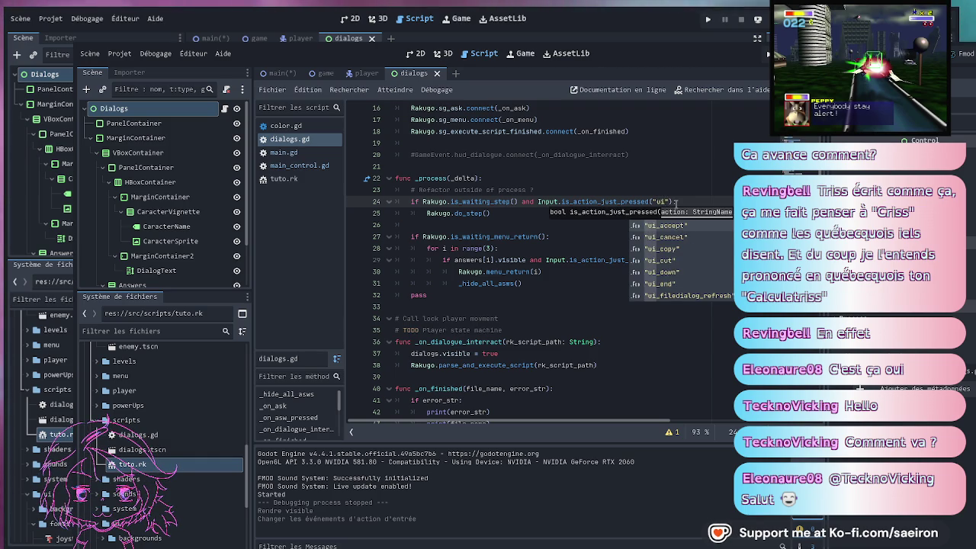
text(lect)
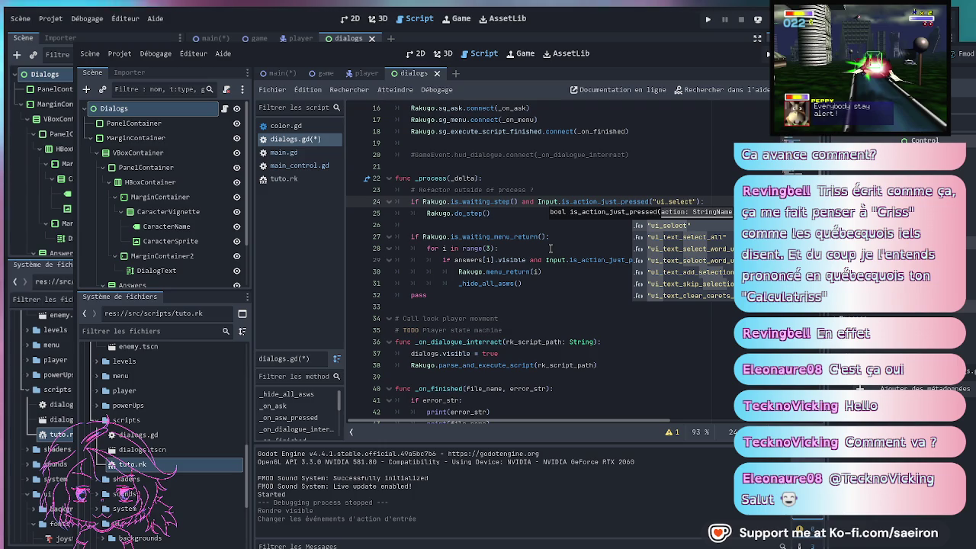
click(571, 236)
key(ctrl+s)
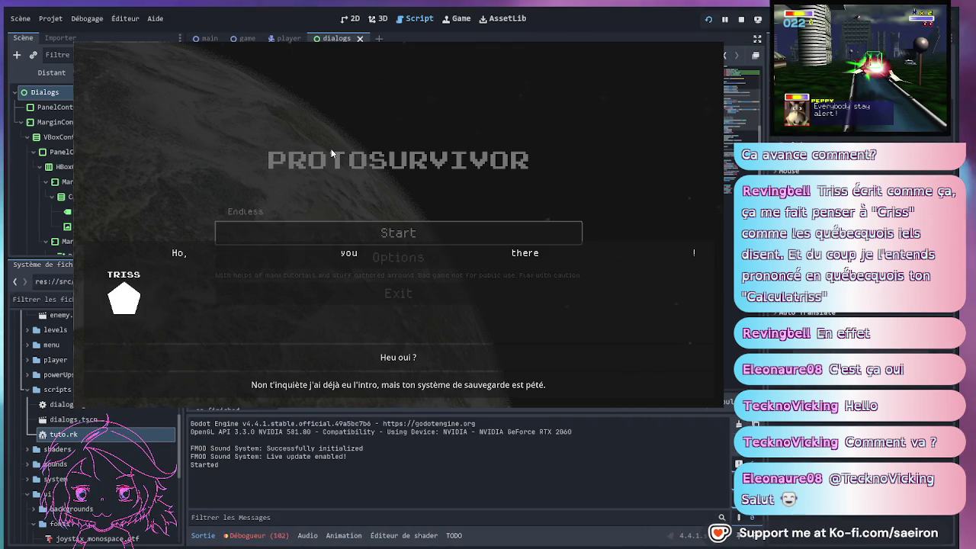
Choose the 'Heu oui ?' answer, check the asw0/asw1 InputMap errors in the debugger, and stop the game
click(348, 357)
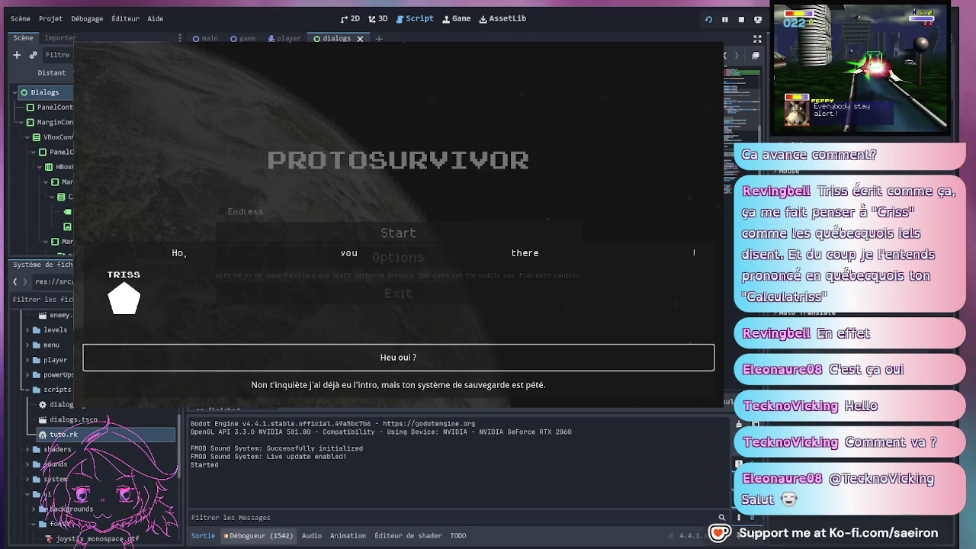
click(259, 535)
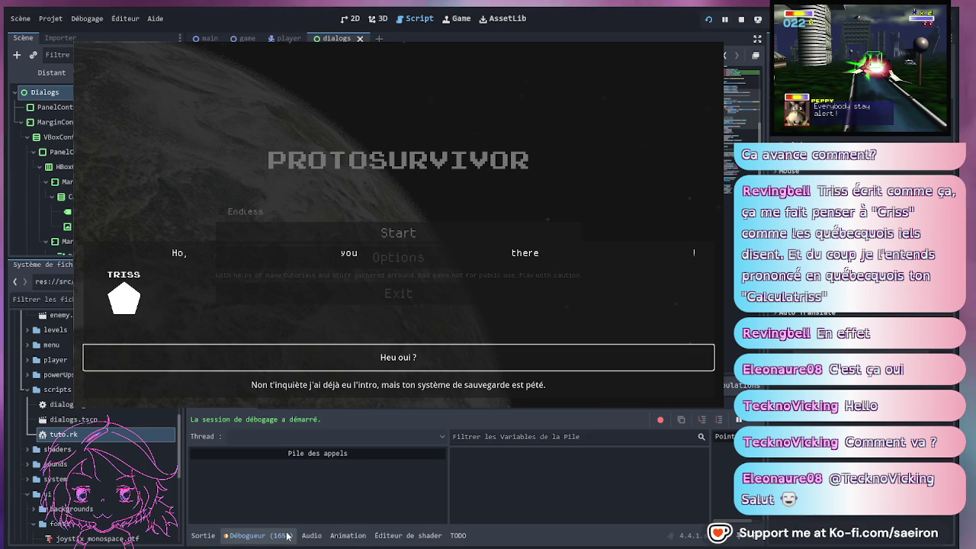
click(305, 412)
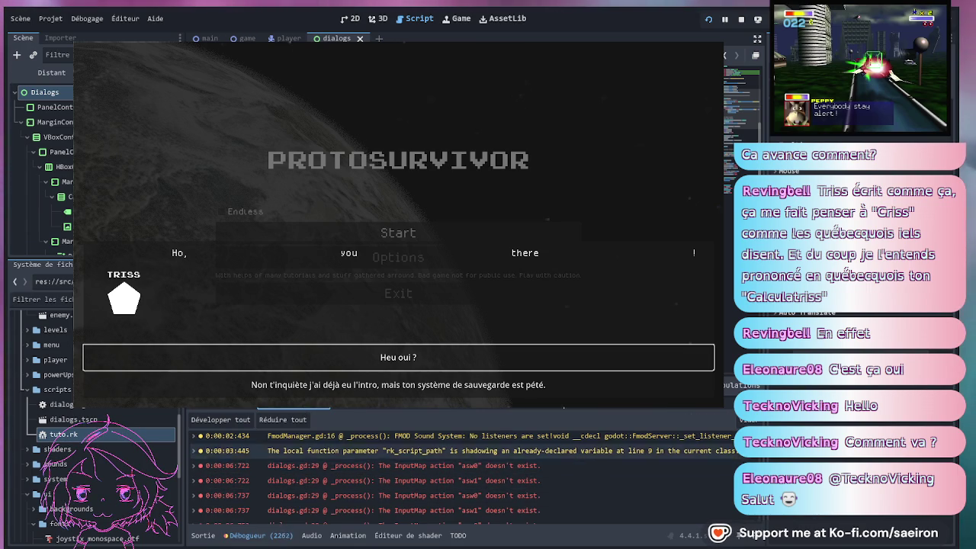
scroll(548, 463, down, 5)
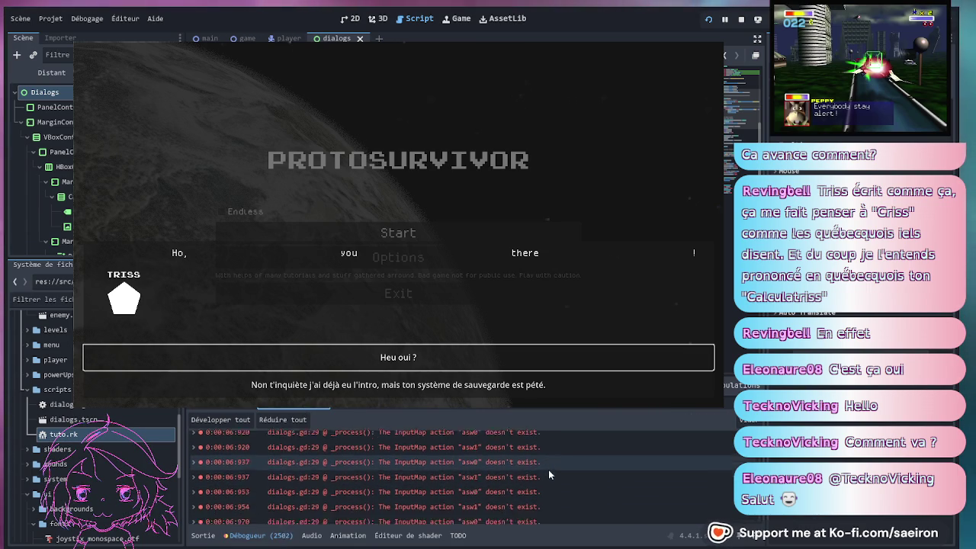
key(F8)
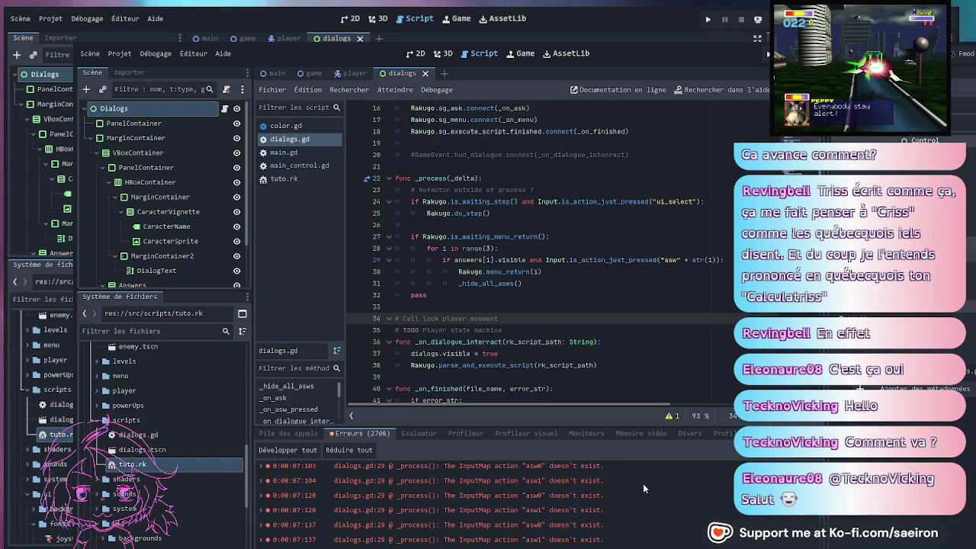
Save the dialog scene from line 30's menu_return call in dialogs.gd
click(538, 272)
key(ctrl+s)
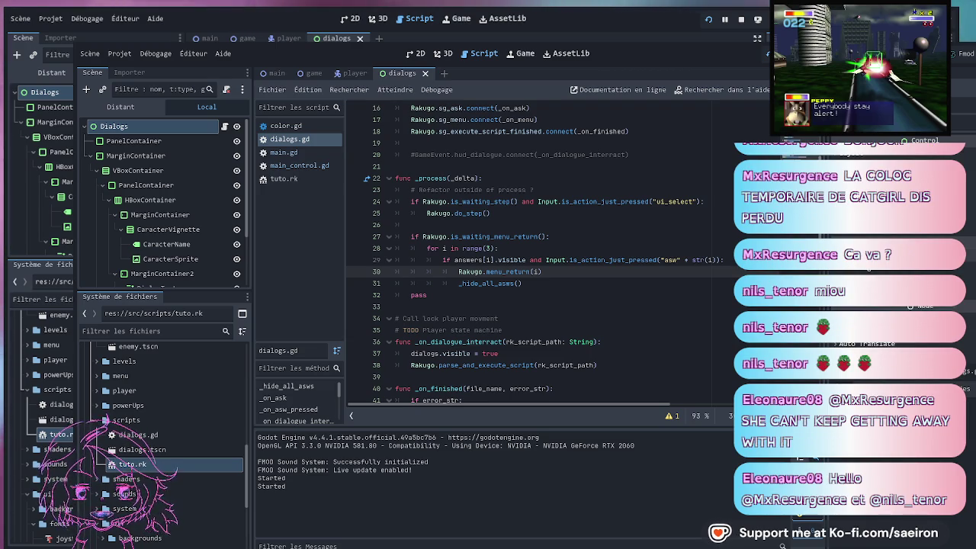
Stop the game, change DialogText's horizontal alignment, and view the dialog scene in 2D
key(F8)
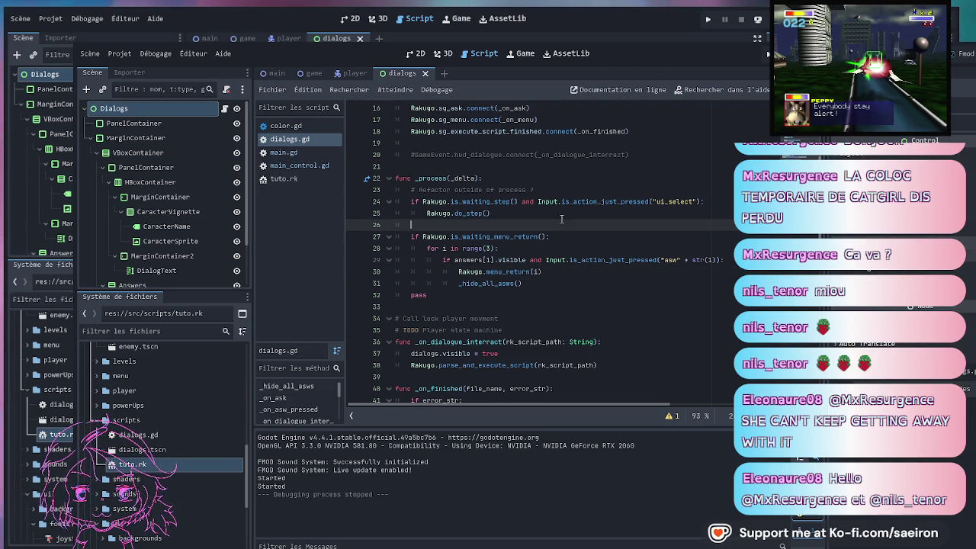
click(299, 178)
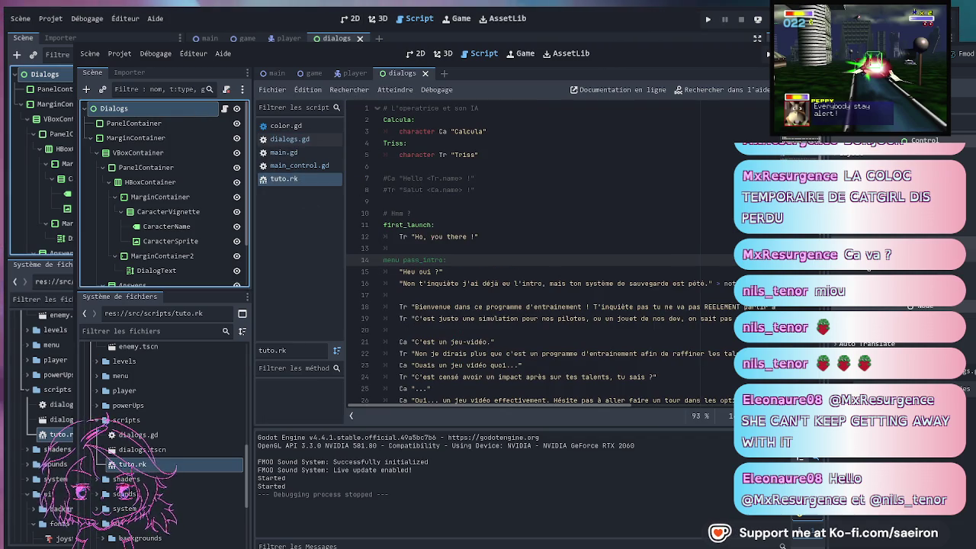
scroll(159, 262, down, 1)
click(157, 248)
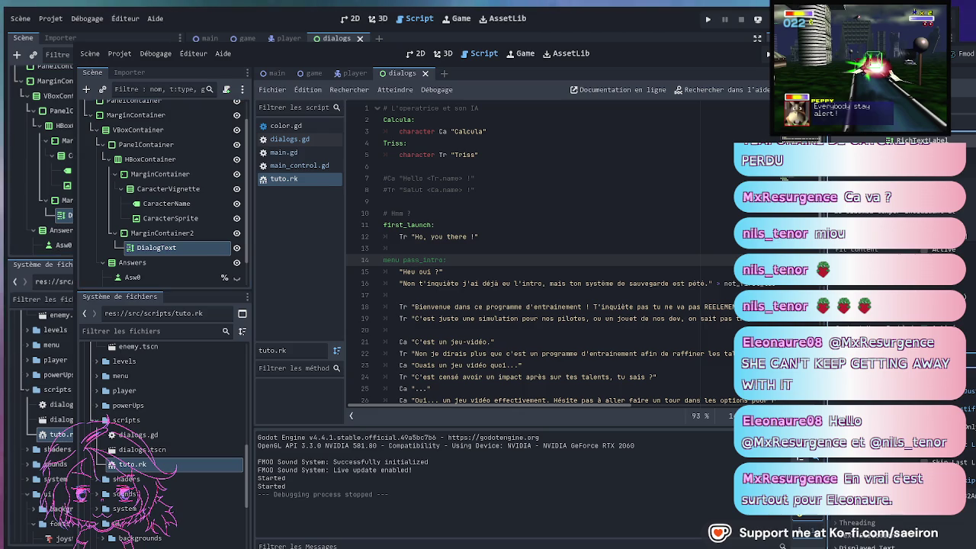
key(ctrl+z)
click(416, 54)
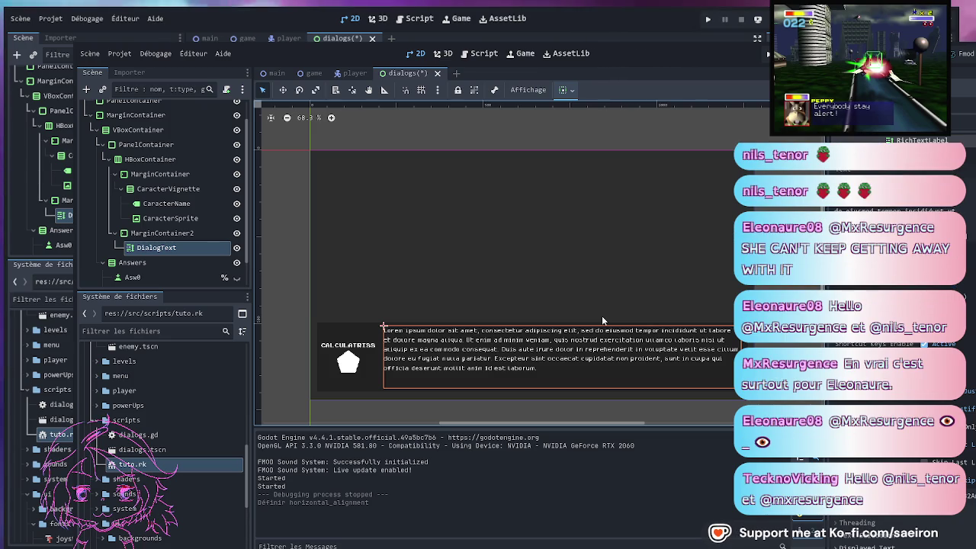
Return to dialogs.gd and select the _on_asw_pressed function name
scroll(152, 191, up, 2)
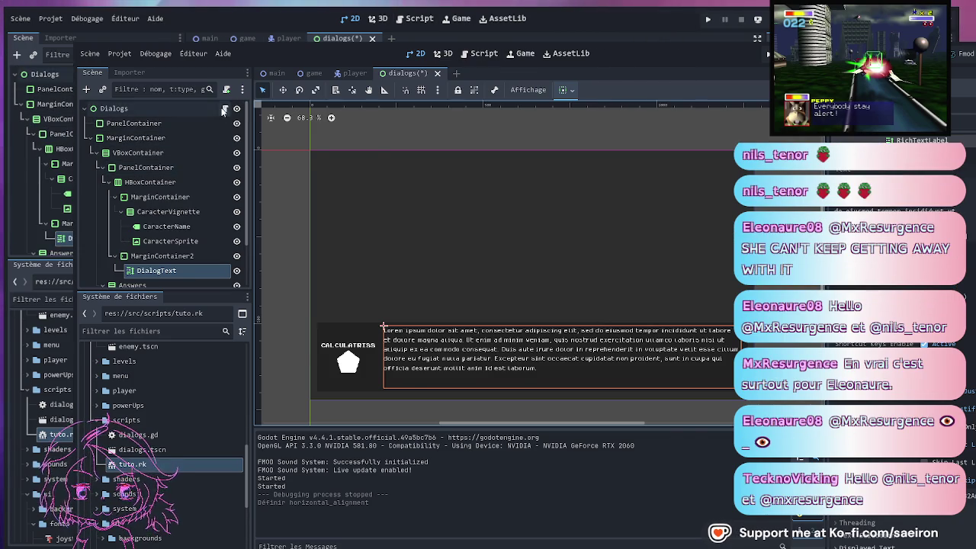
click(224, 109)
scroll(571, 335, down, 9)
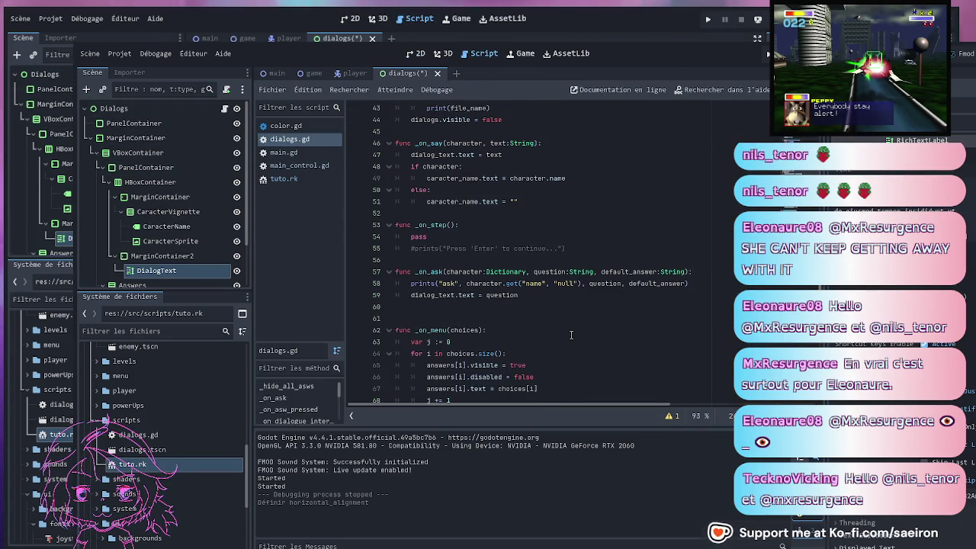
scroll(571, 335, down, 1)
scroll(572, 334, down, 5)
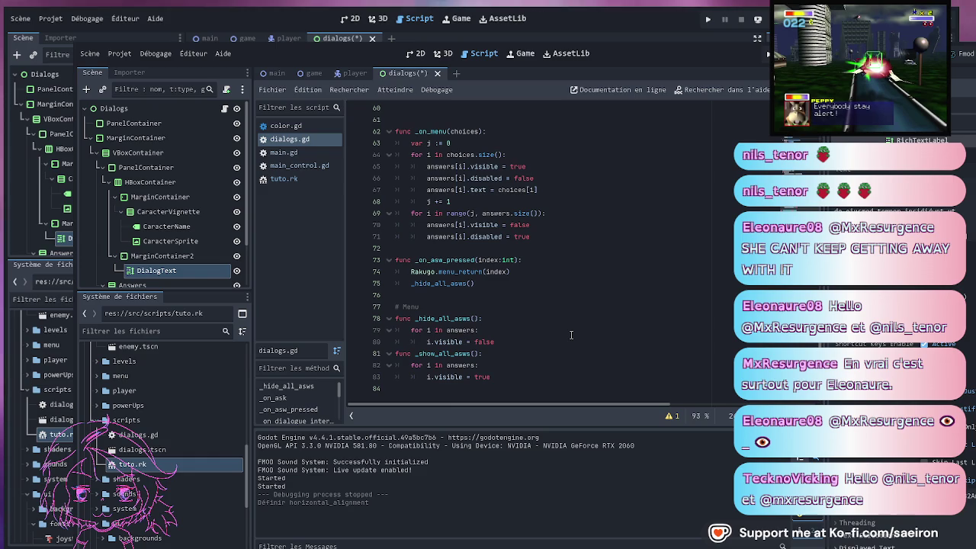
click(543, 261)
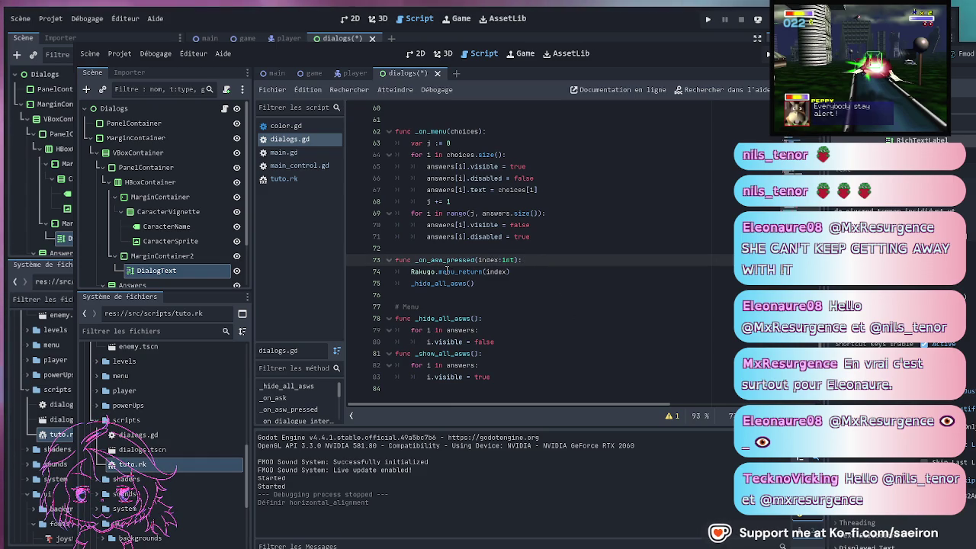
double_click(446, 260)
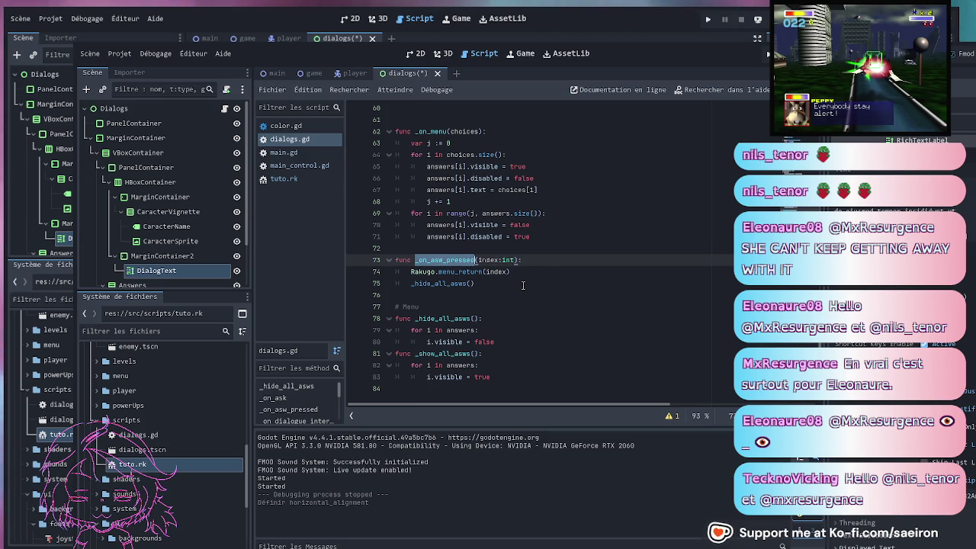
Connect Asw0's pressed signal to a new _on_asw_0_pressed handler
scroll(216, 285, down, 3)
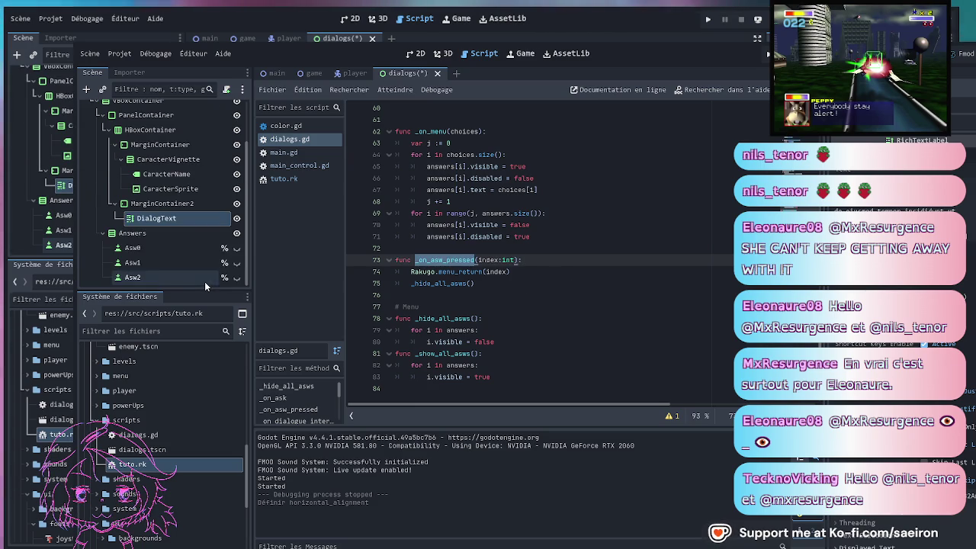
click(171, 246)
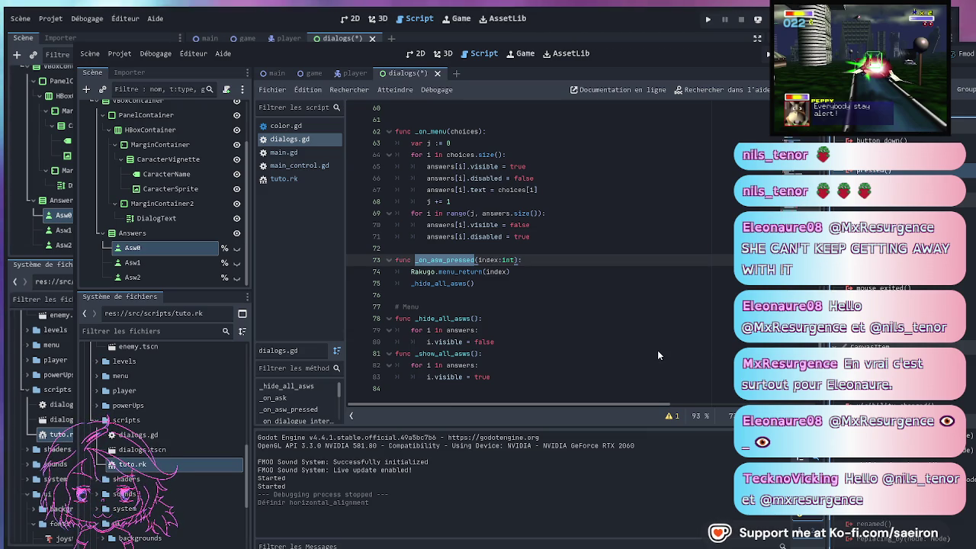
click(166, 261)
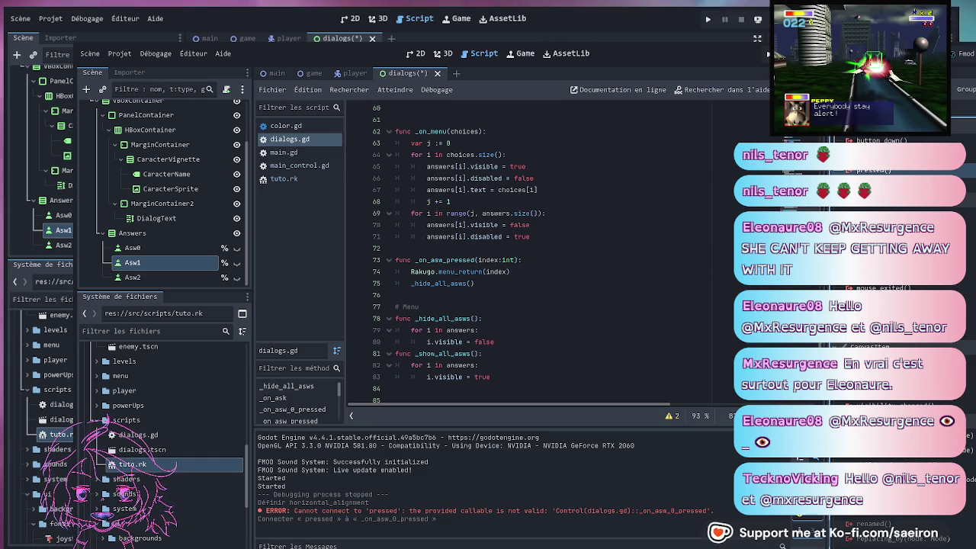
double_click(864, 403)
Delete the generated _on_asw_0_pressed stub, retarget Asw0 to _on_asw_pressed, and save dialogs.gd
mouse_move(550, 376)
mouse_down()
mouse_move(488, 377)
mouse_move(473, 352)
mouse_up()
key(BackSpace)
key(BackSpace)
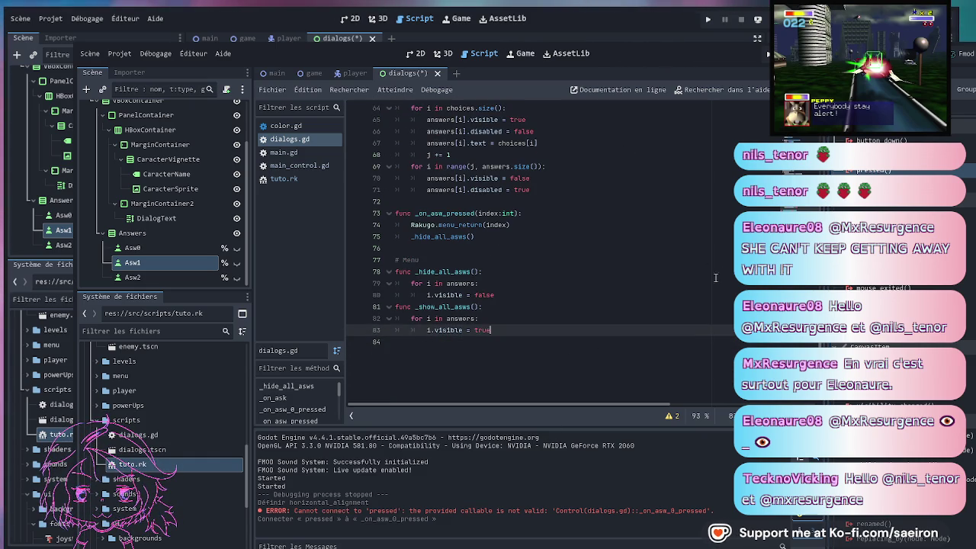
click(197, 249)
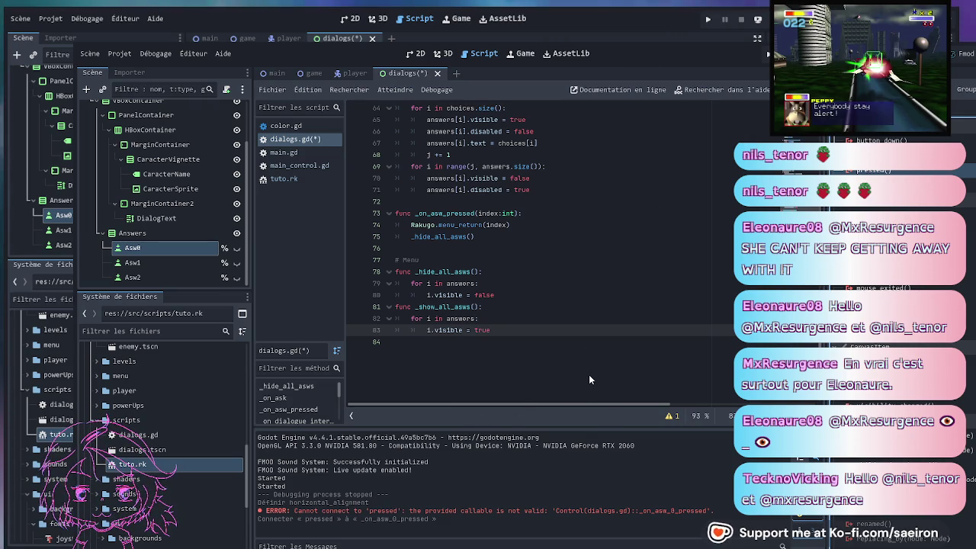
key(ctrl+s)
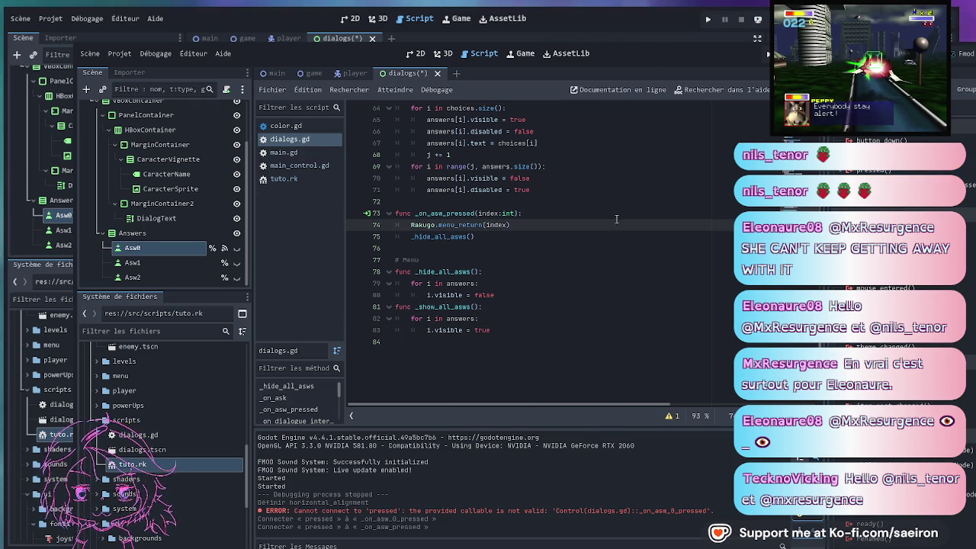
click(144, 263)
Connect Asw1 and Asw2 pressed signals to _on_asw_pressed with bound int arguments, then save
click(545, 318)
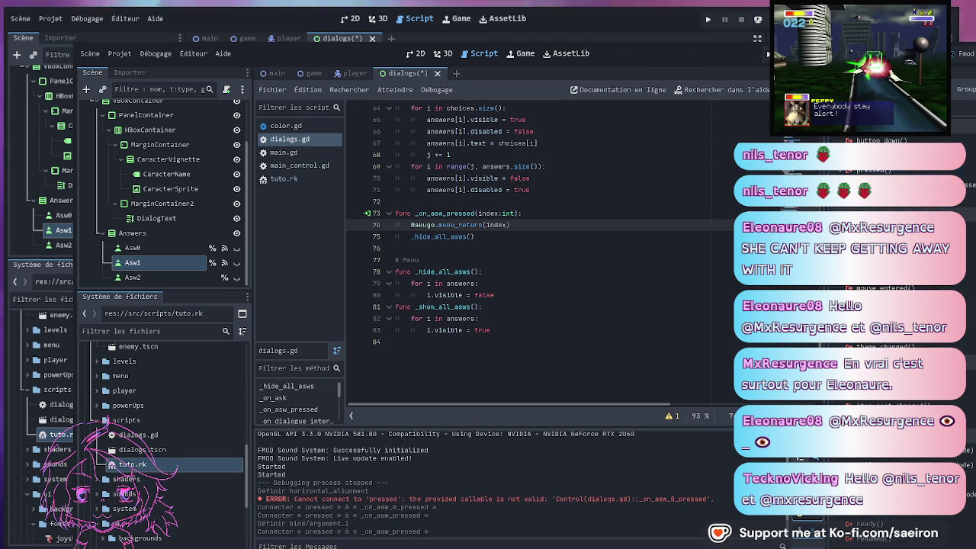
click(155, 277)
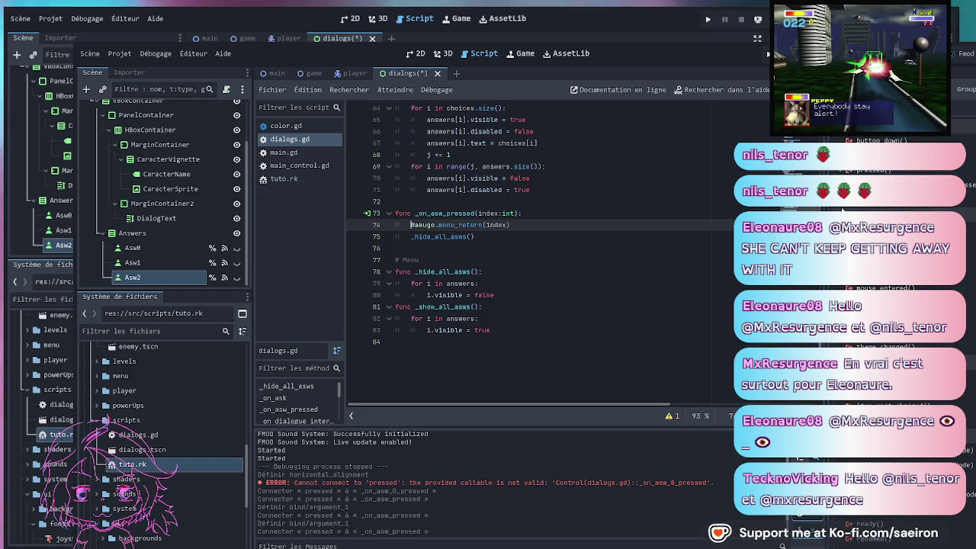
key(ctrl+s)
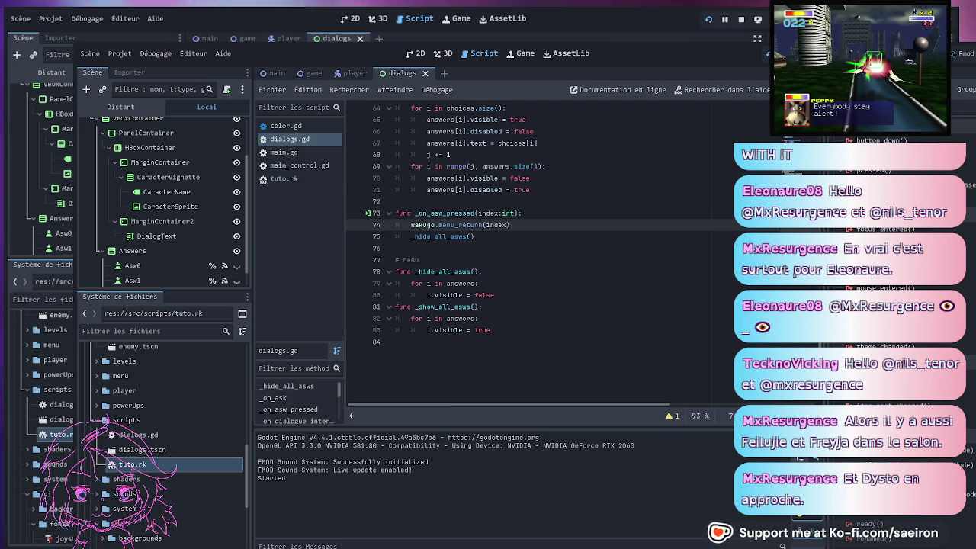
Scroll dialogs.gd to the top and place the caret on line 15's sg_step connection
scroll(518, 254, up, 7)
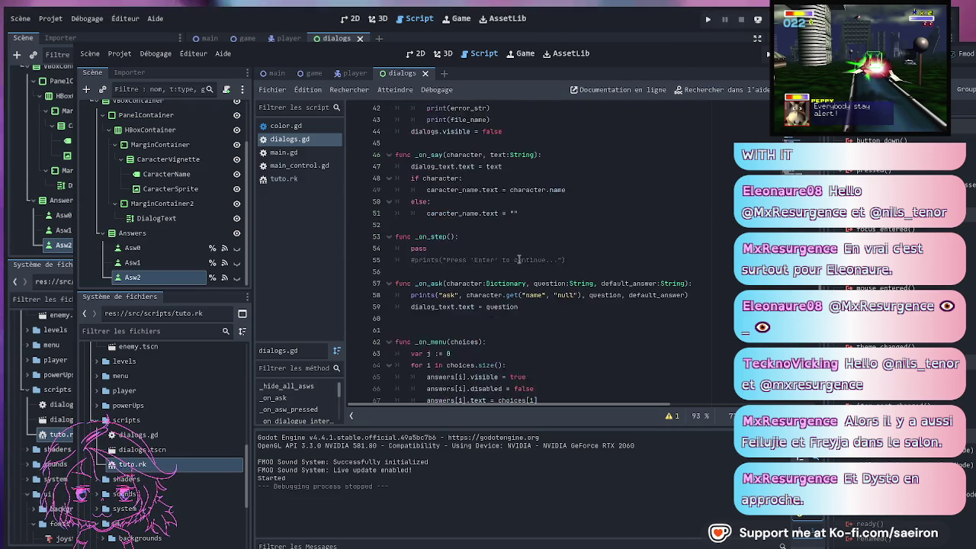
scroll(518, 254, up, 9)
scroll(526, 276, up, 5)
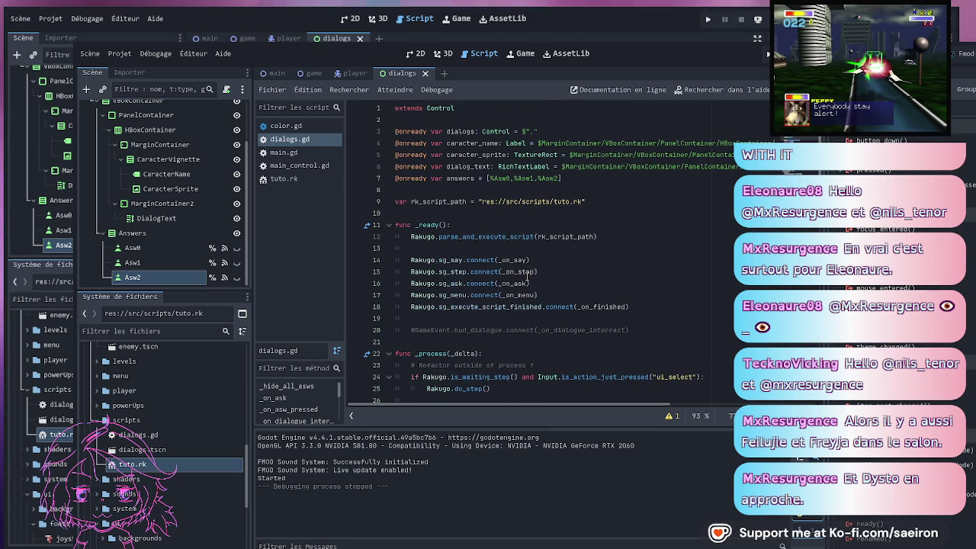
click(621, 276)
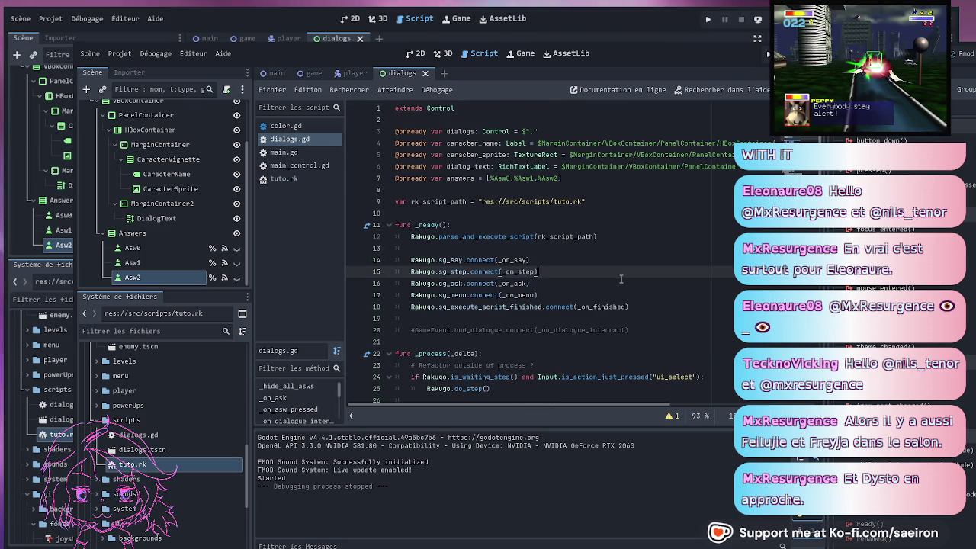
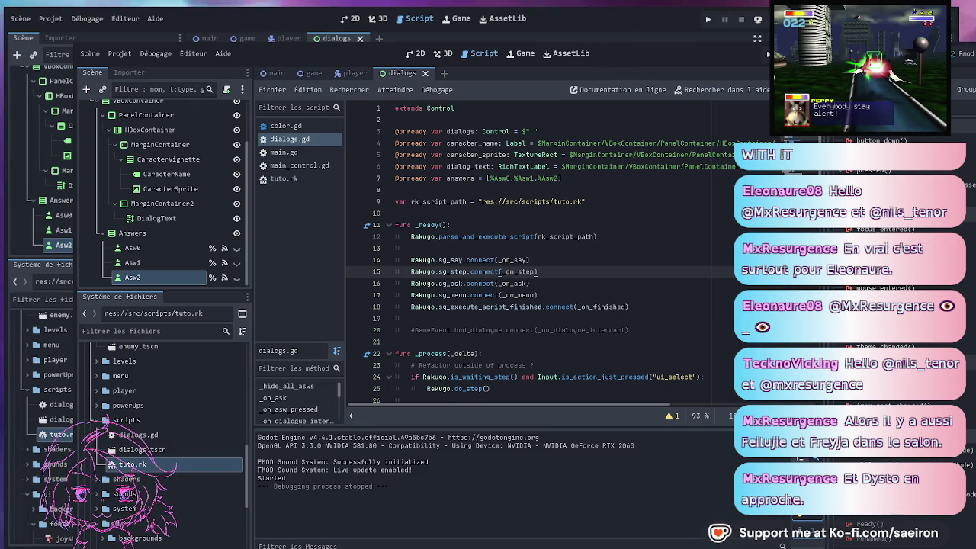
Review dialogs.gd from line 18 down to the _on_say and _on_menu functions
click(630, 307)
scroll(626, 324, down, 4)
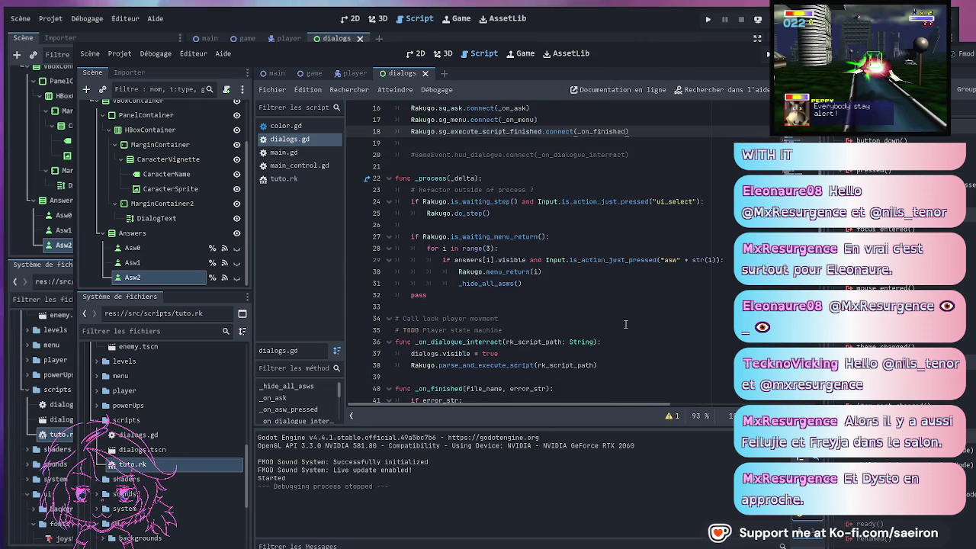
scroll(625, 324, up, 4)
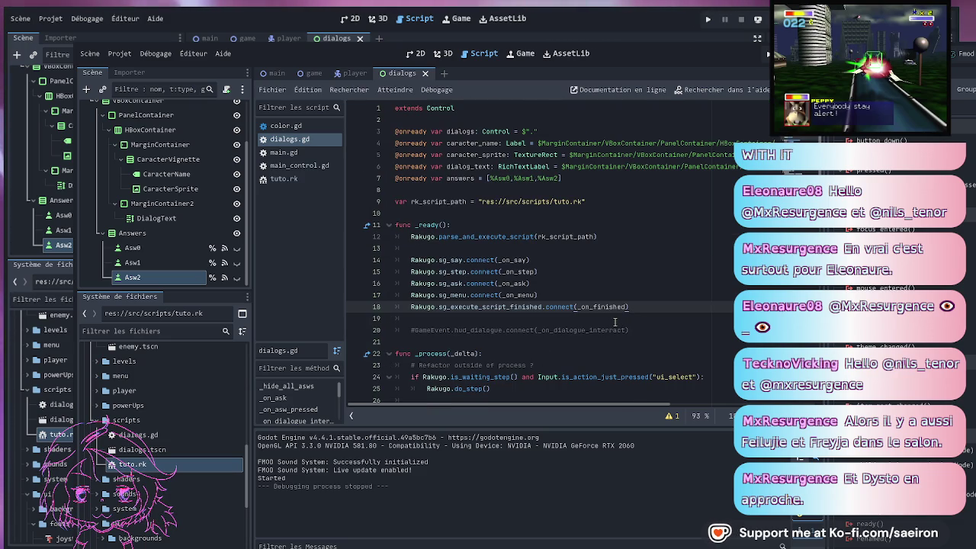
scroll(615, 322, down, 4)
scroll(615, 322, down, 2)
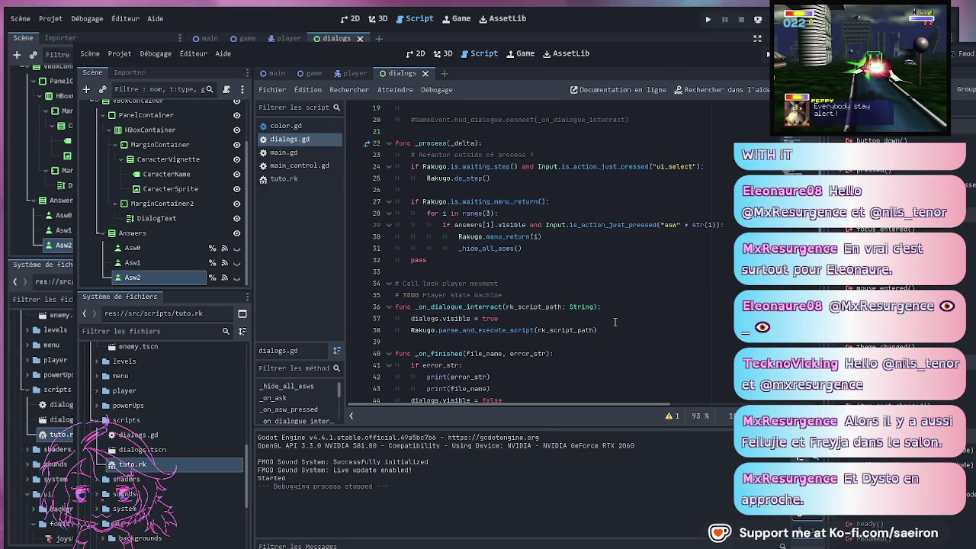
scroll(615, 322, down, 1)
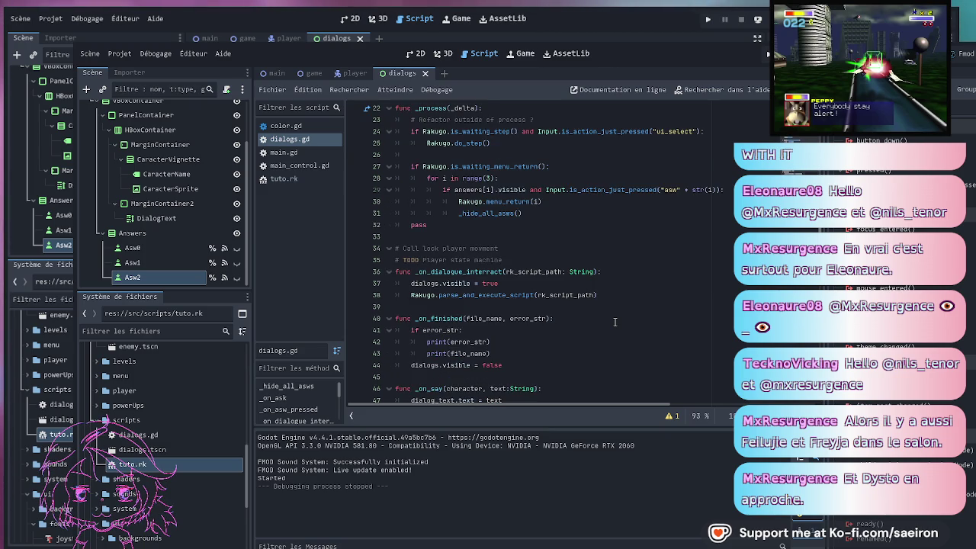
scroll(615, 322, down, 1)
scroll(615, 321, down, 3)
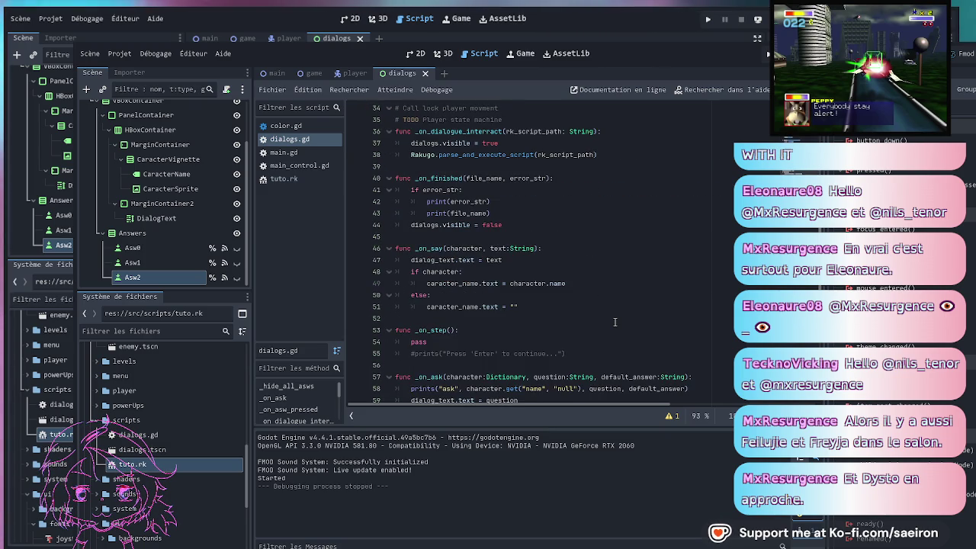
scroll(615, 322, down, 2)
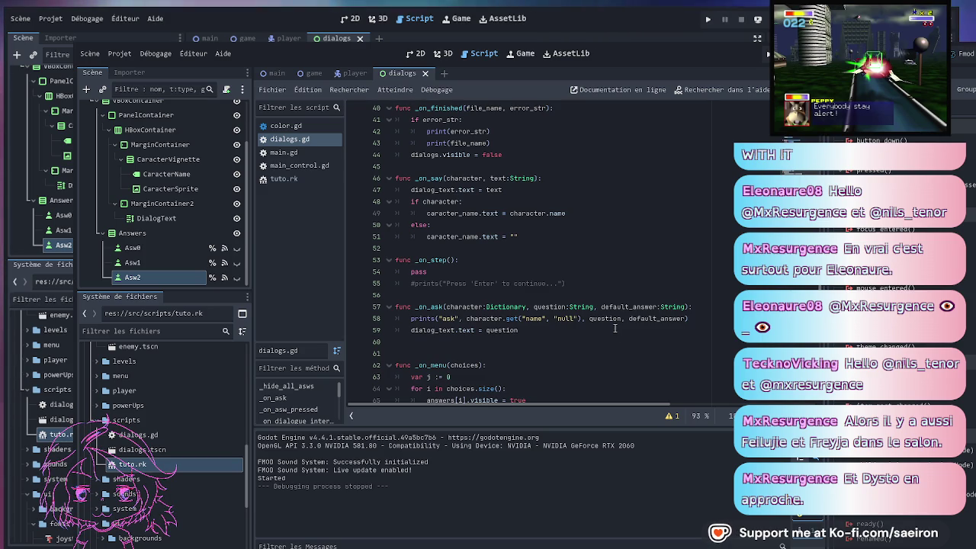
click(614, 329)
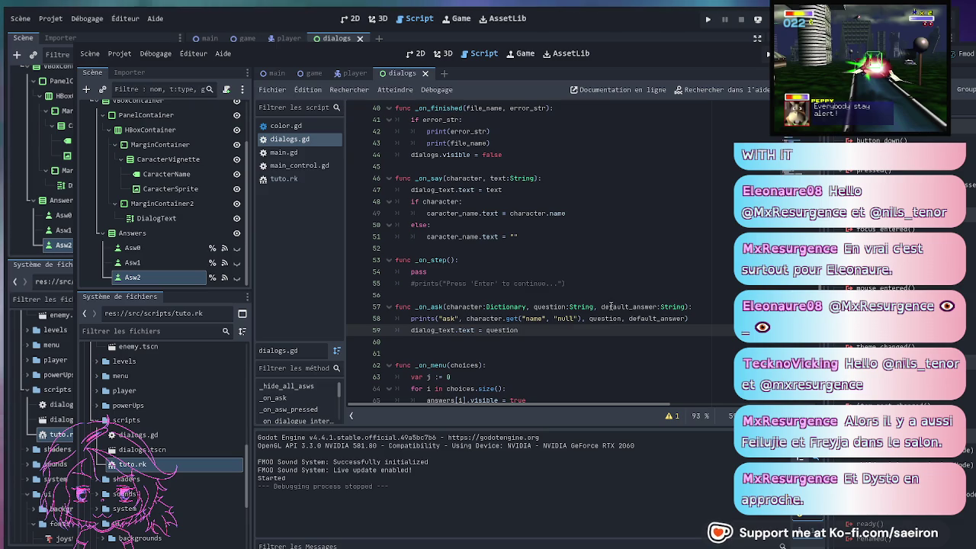
click(588, 281)
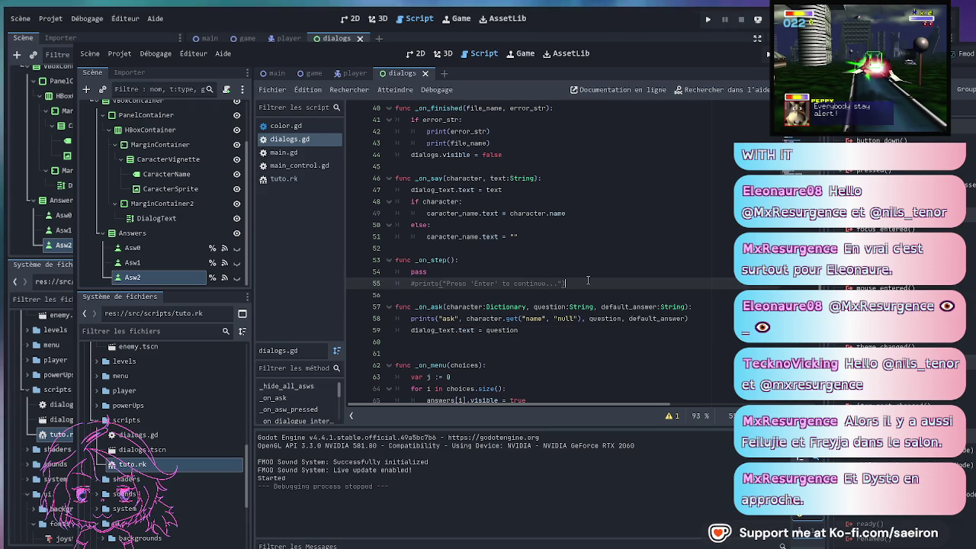
scroll(588, 281, up, 1)
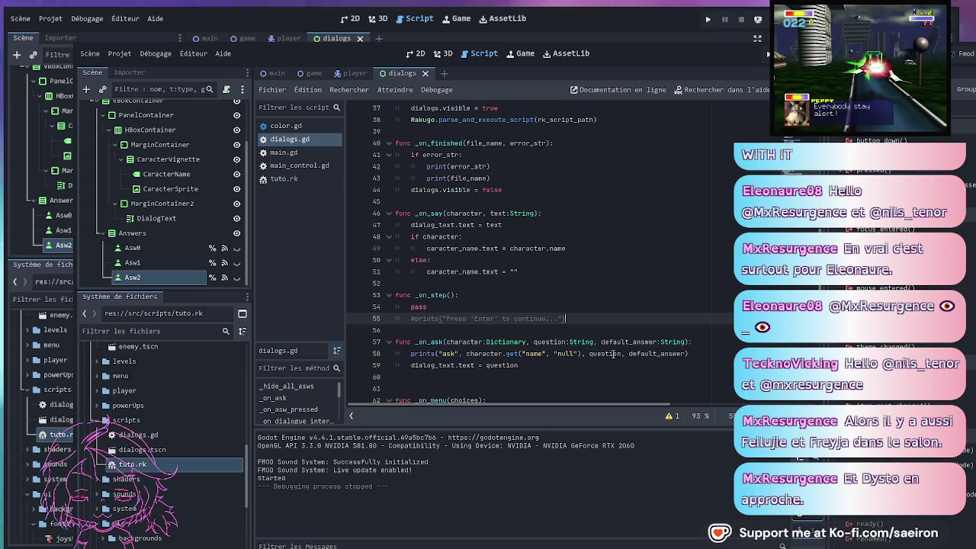
scroll(561, 300, up, 4)
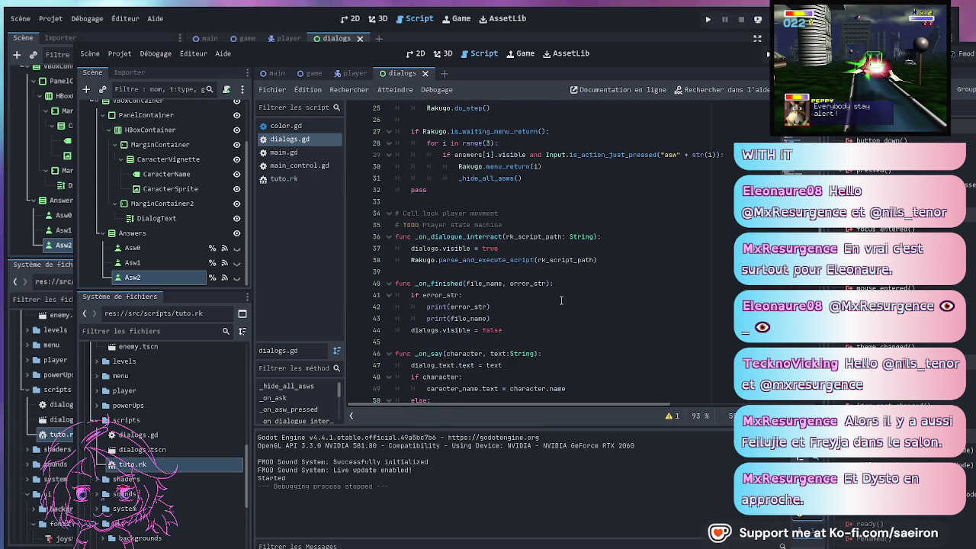
scroll(561, 301, up, 2)
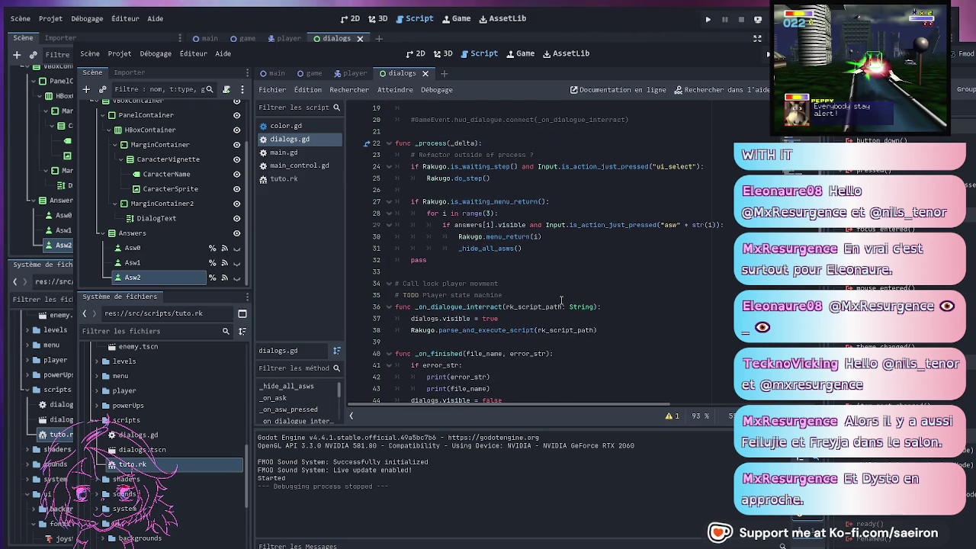
scroll(562, 301, up, 2)
scroll(564, 318, down, 10)
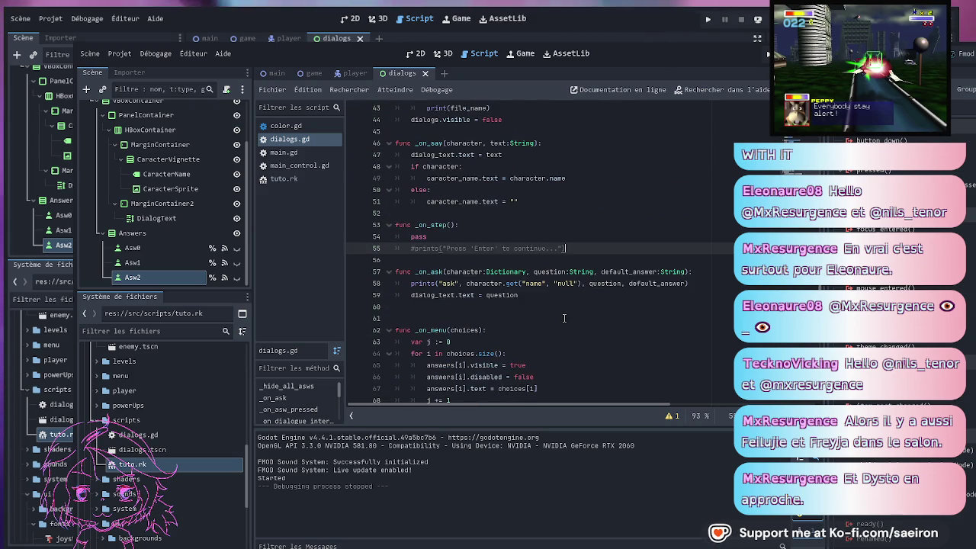
scroll(564, 318, down, 6)
Delete the stray blank line 60 before _on_menu
click(565, 318)
click(559, 307)
scroll(558, 310, up, 1)
scroll(558, 310, up, 4)
click(468, 280)
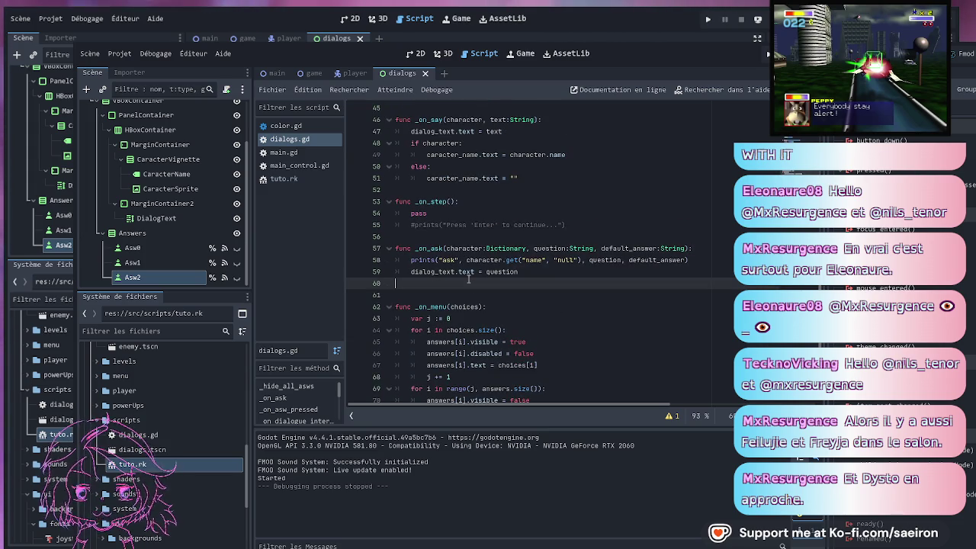
key(Delete)
Below the character name assignment in _on_say, add 'caracter_sprite.texture' via autocomplete
scroll(488, 260, up, 3)
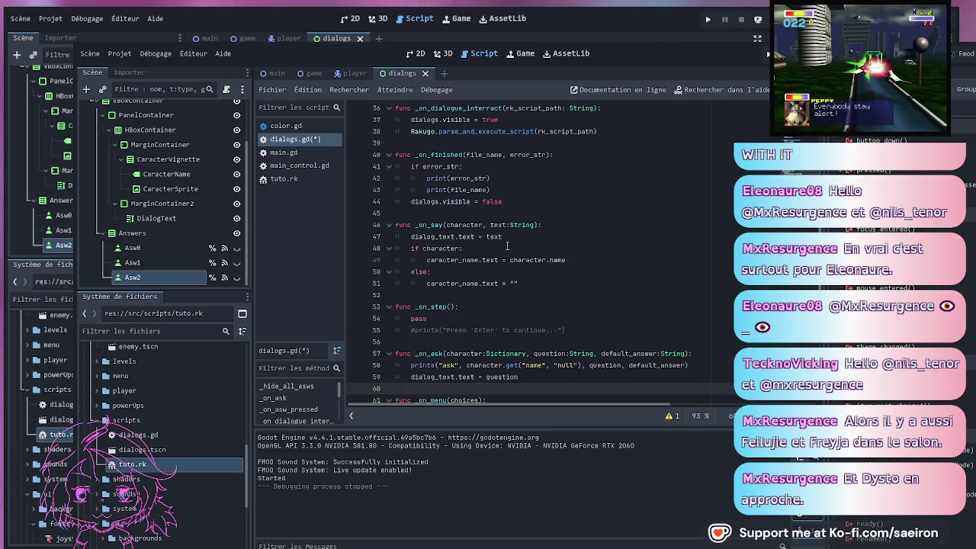
click(473, 225)
click(447, 248)
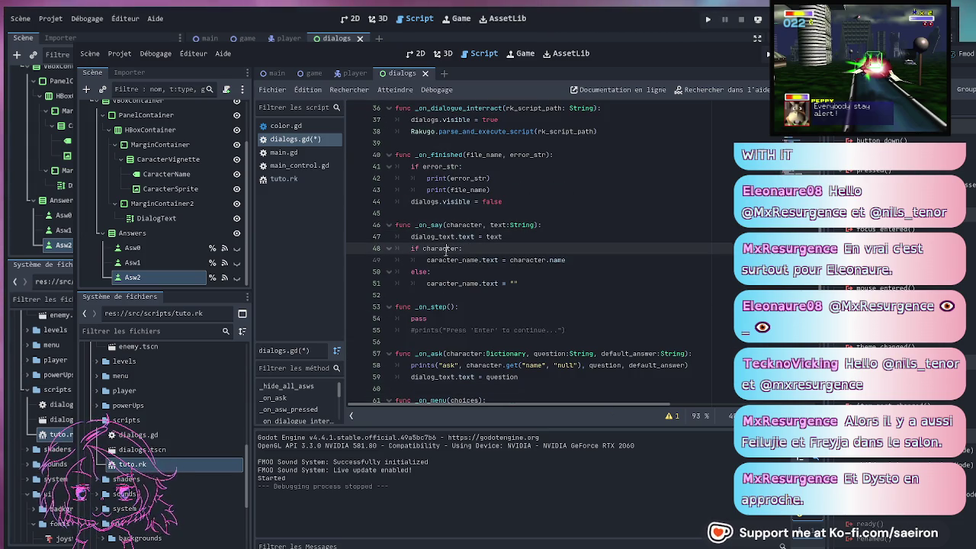
double_click(445, 249)
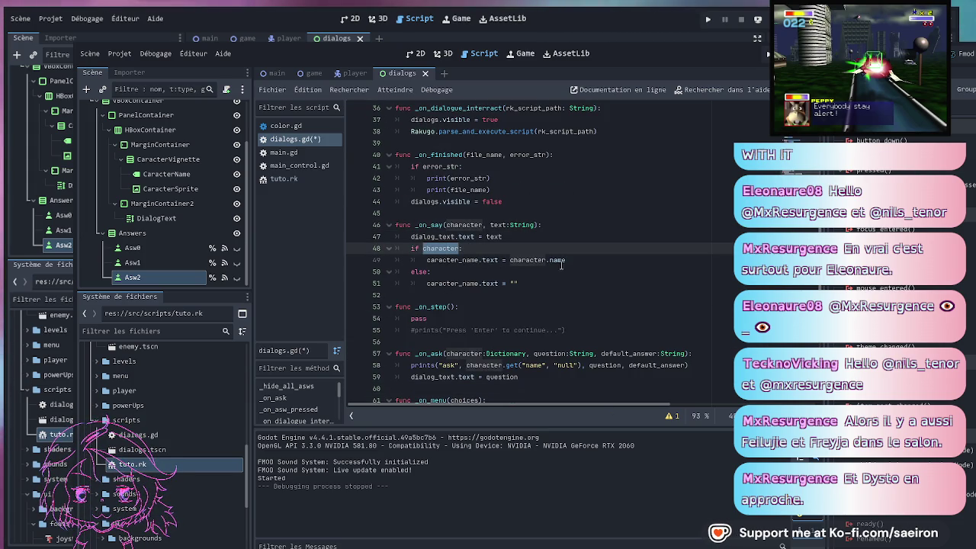
click(587, 262)
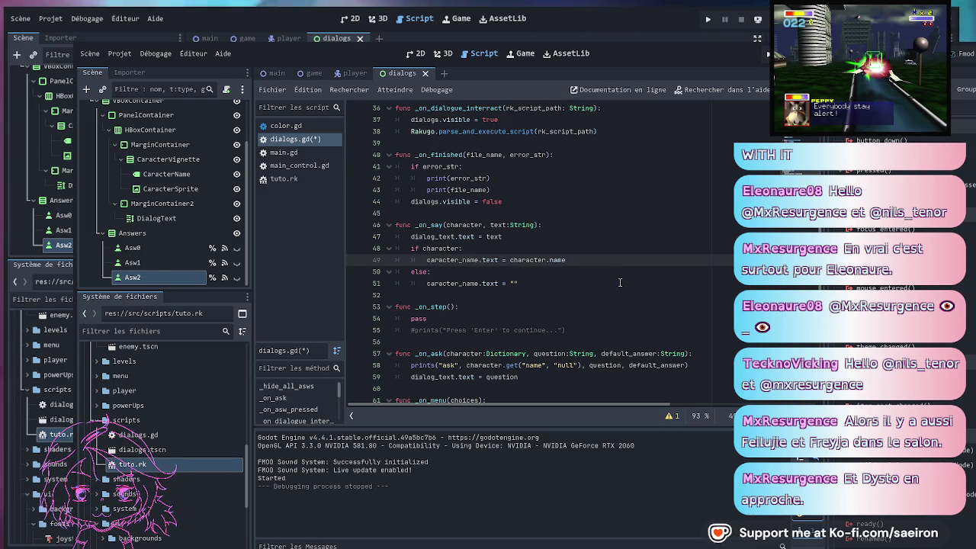
key(Return)
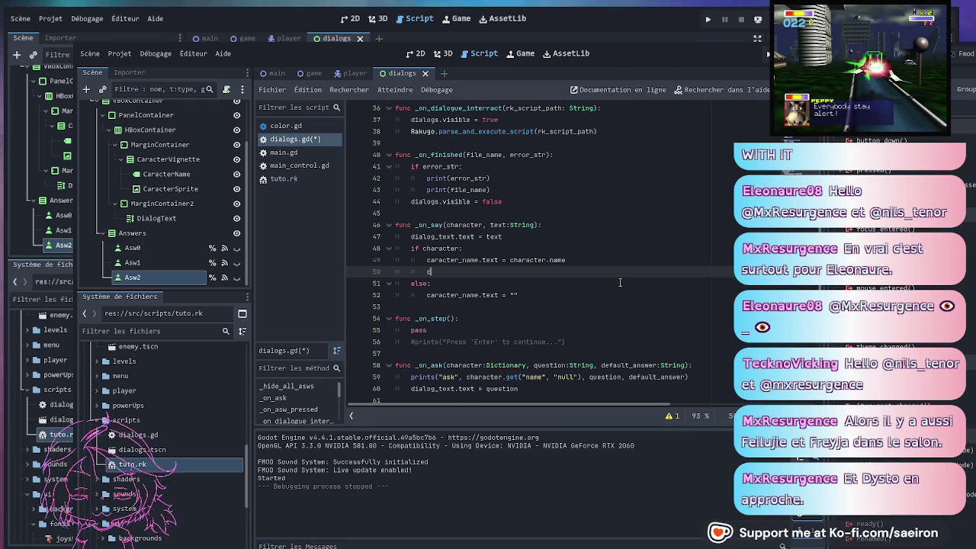
text(c)
key(Down)
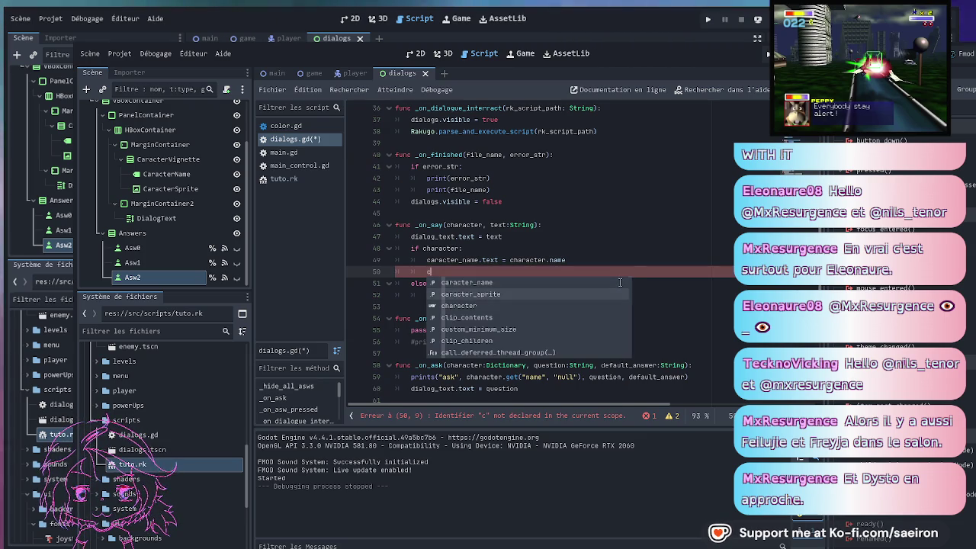
key(Return)
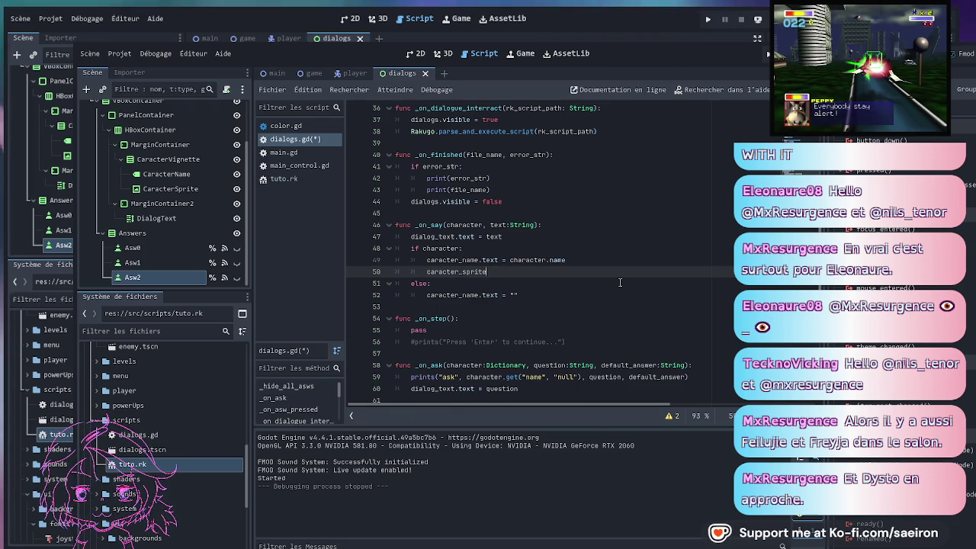
text(.texture =)
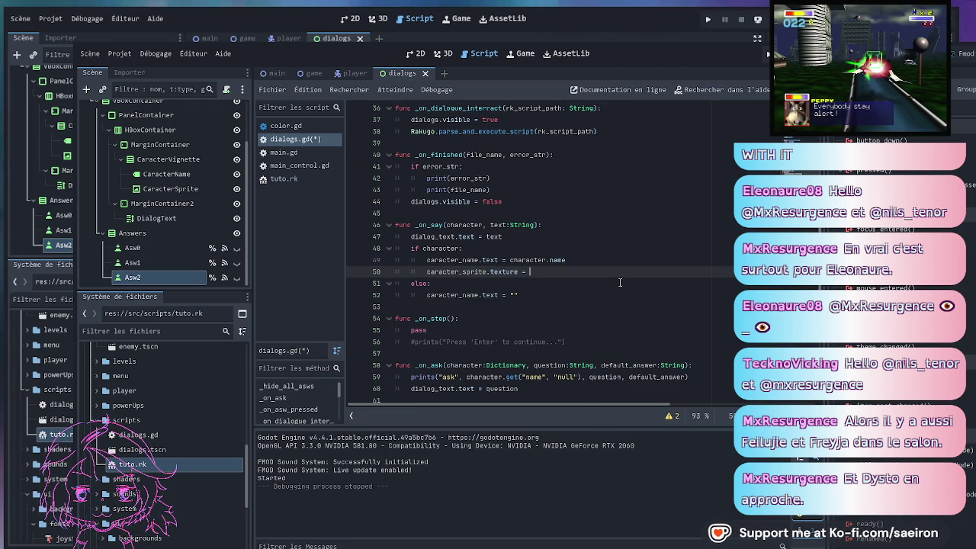
key(ctrl+space)
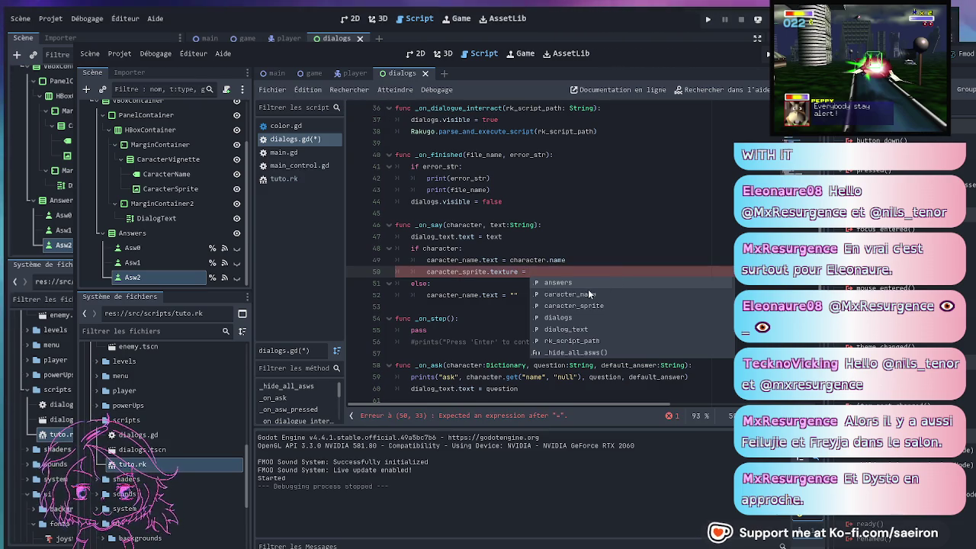
Inspect _on_say's character parameter and function name around the new texture line
click(510, 260)
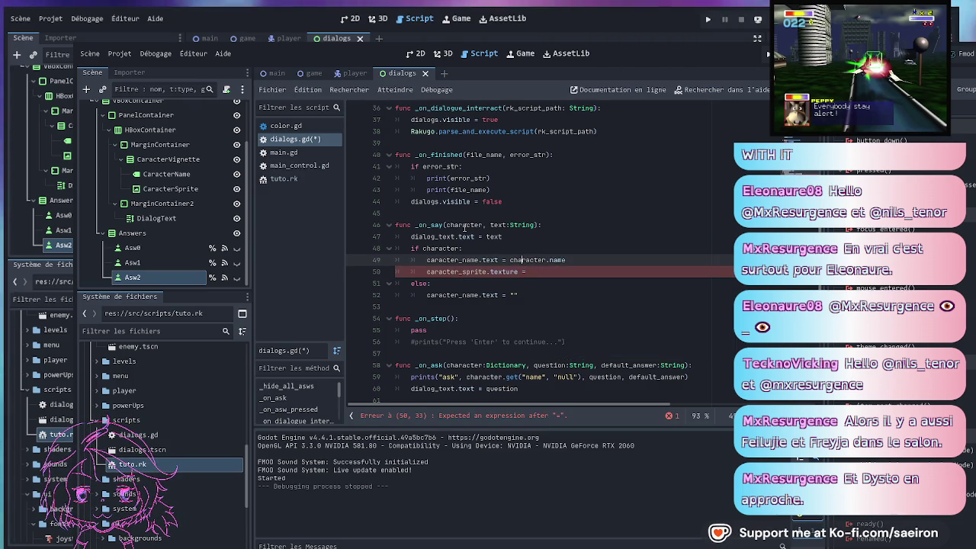
double_click(464, 227)
scroll(582, 240, up, 5)
scroll(582, 240, up, 7)
scroll(581, 239, down, 5)
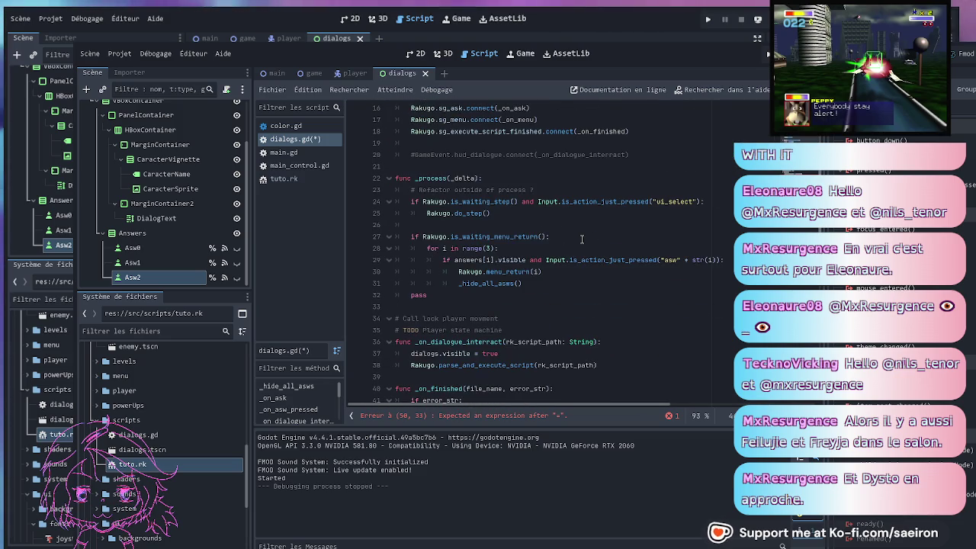
scroll(581, 239, down, 7)
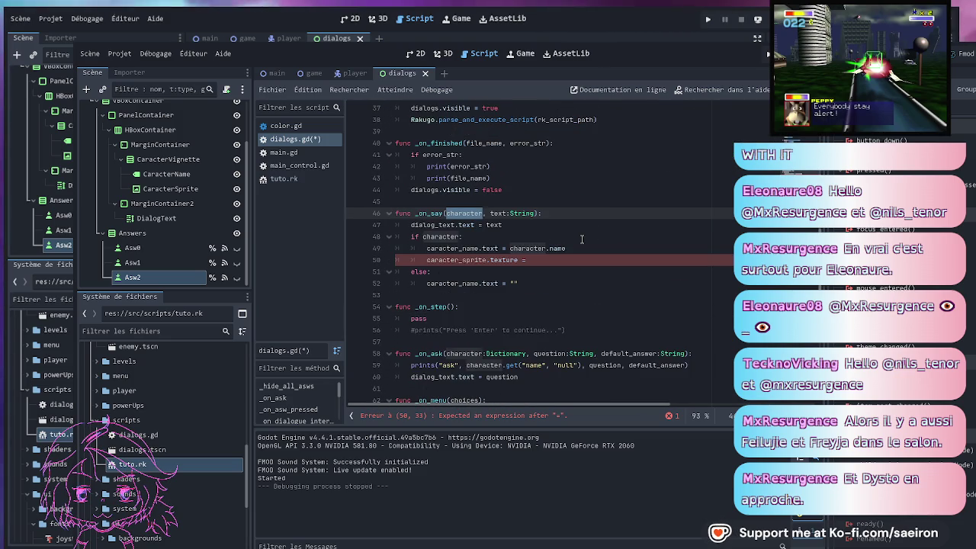
click(433, 214)
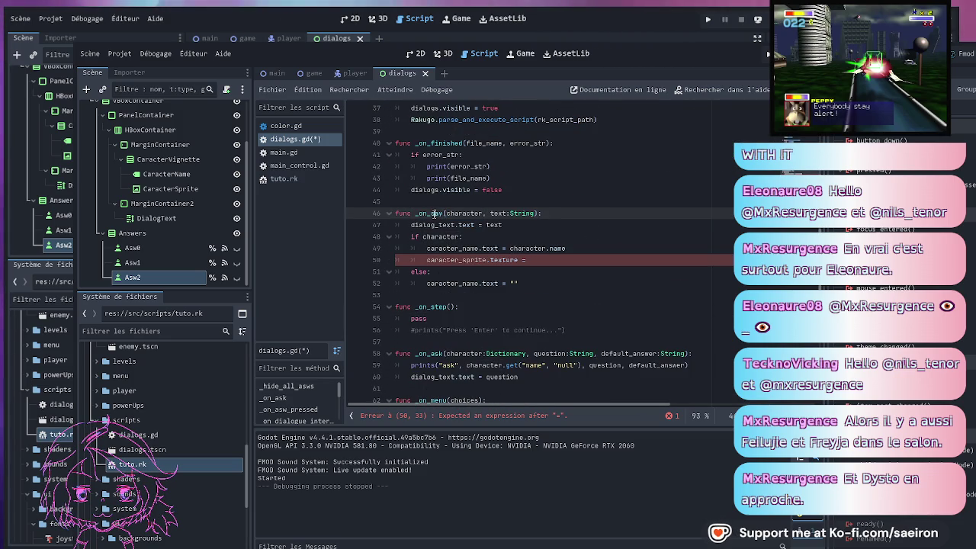
double_click(434, 213)
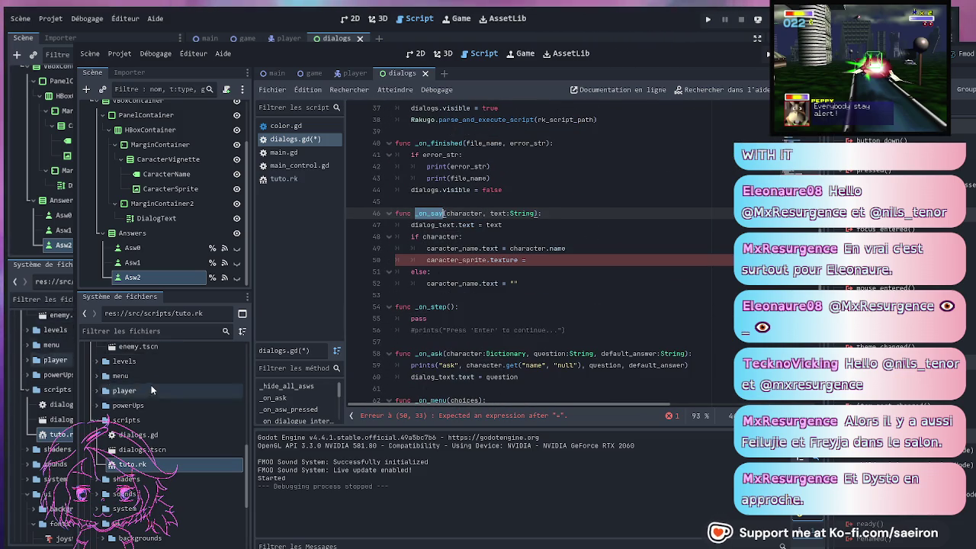
scroll(148, 378, up, 10)
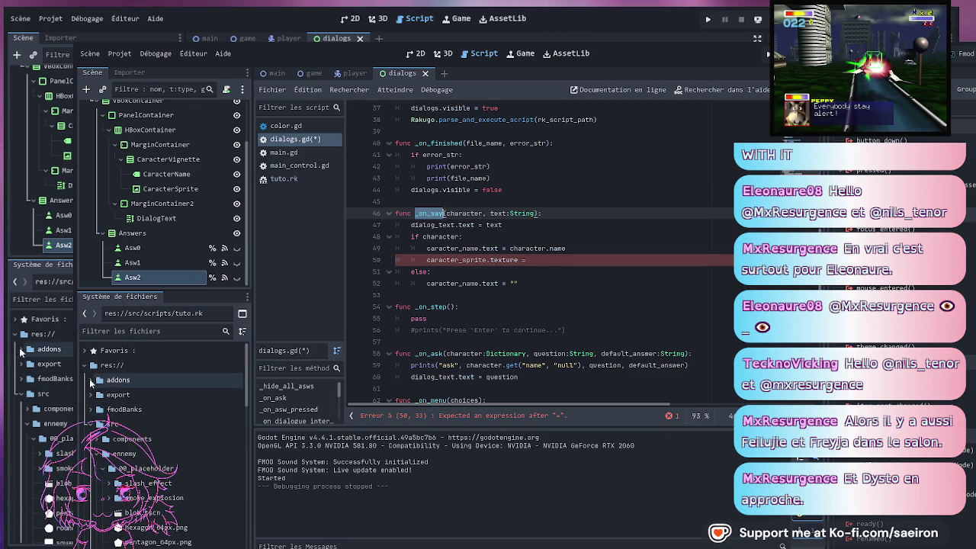
Open addons/Rakugo/Rakugo.gd from the FileSystem dock
click(90, 380)
click(94, 455)
click(105, 439)
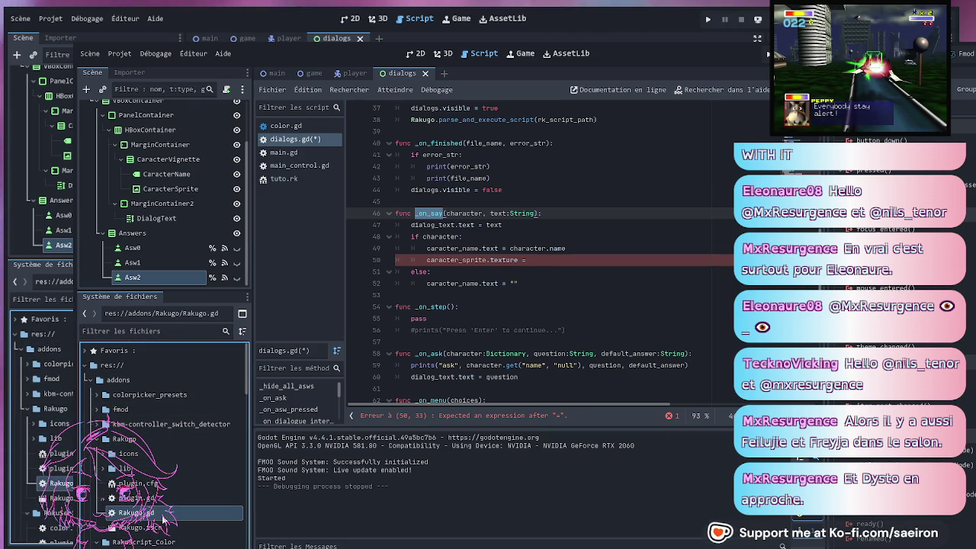
double_click(138, 513)
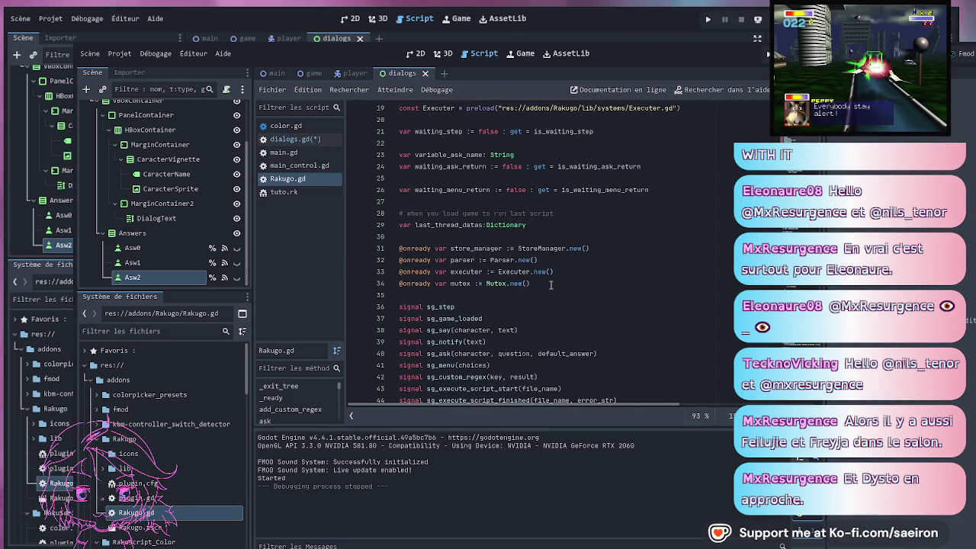
Review how Rakugo.gd's sg_say signal passes the character
scroll(551, 284, down, 2)
double_click(473, 249)
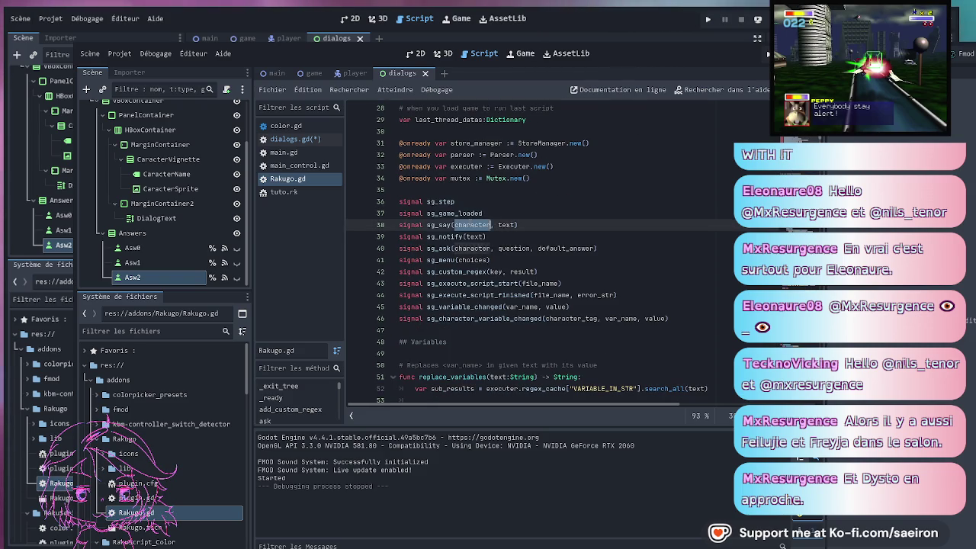
scroll(525, 281, up, 3)
scroll(525, 282, up, 5)
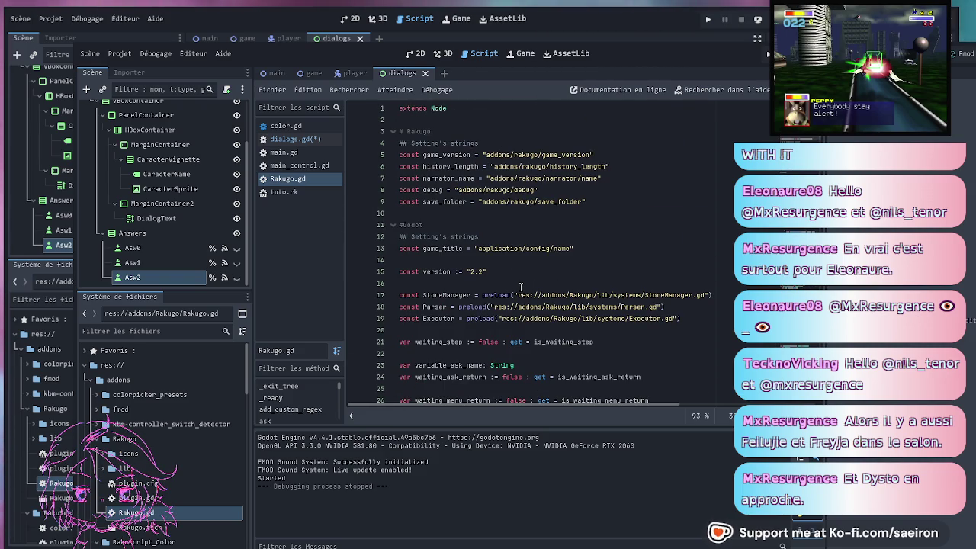
scroll(521, 287, down, 20)
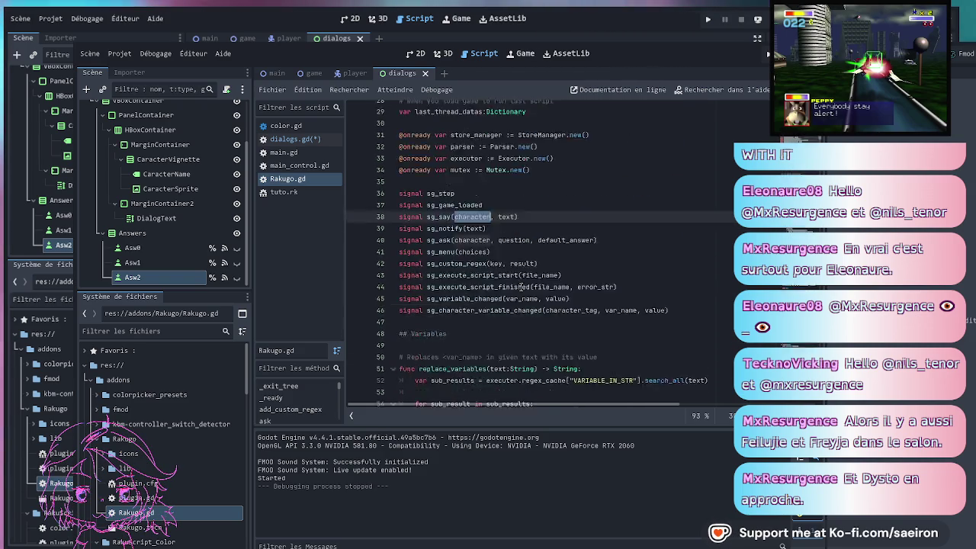
scroll(520, 287, down, 1)
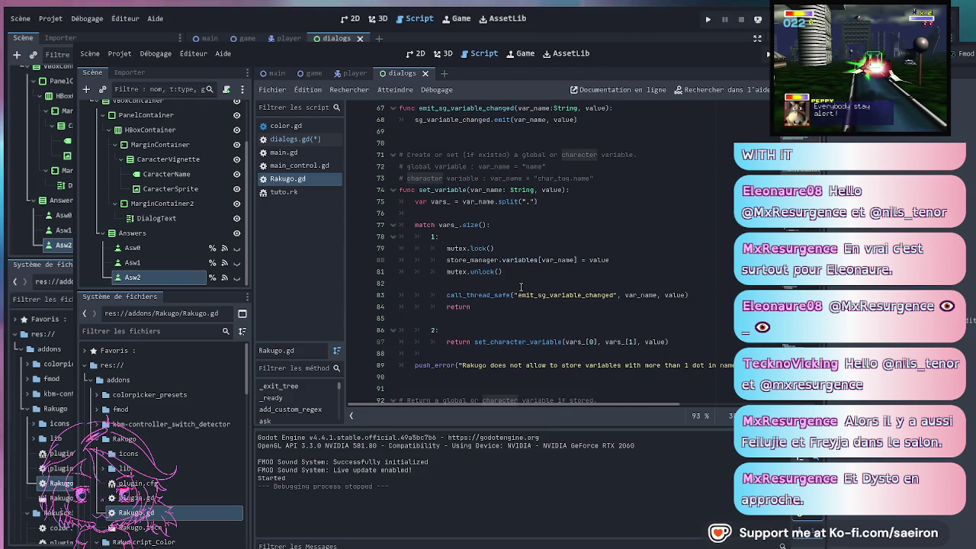
scroll(520, 287, down, 5)
scroll(521, 287, up, 3)
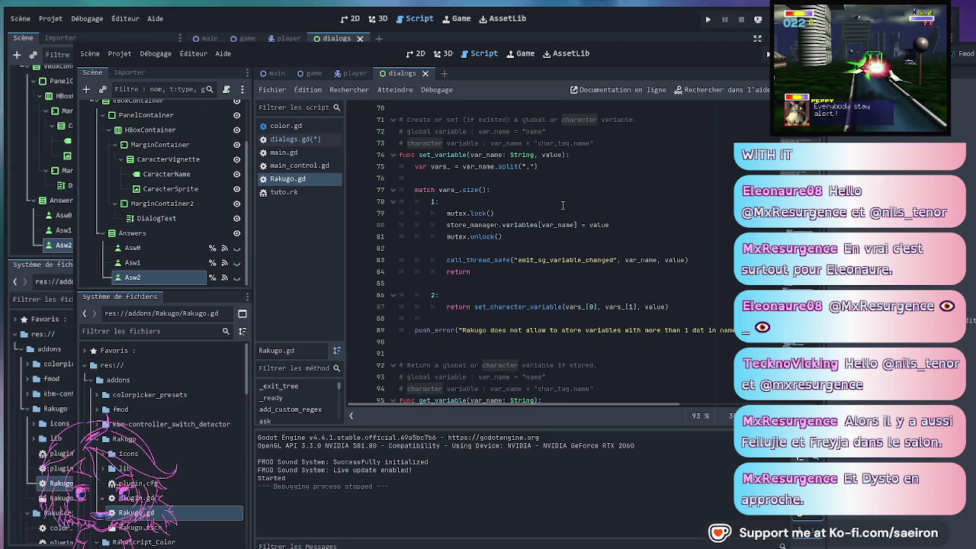
scroll(563, 205, down, 3)
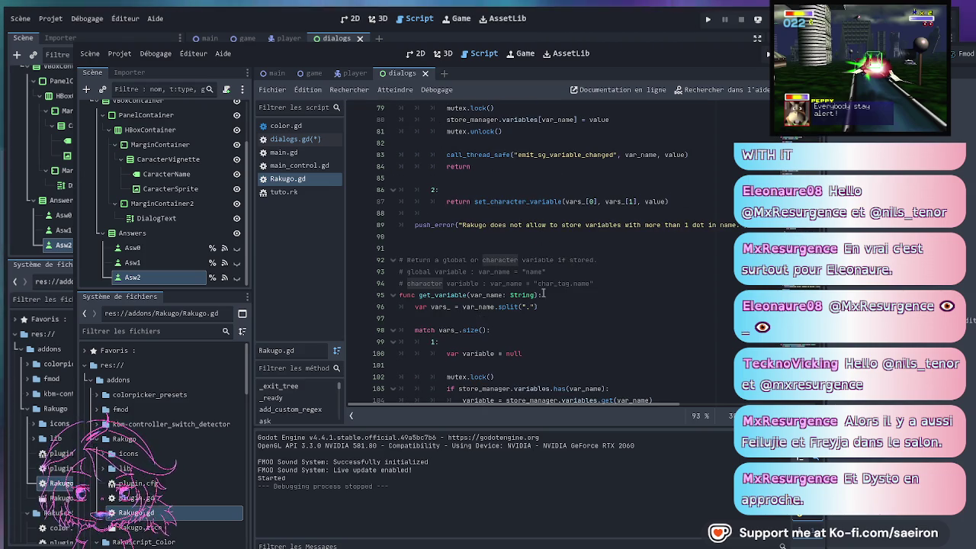
scroll(586, 294, up, 5)
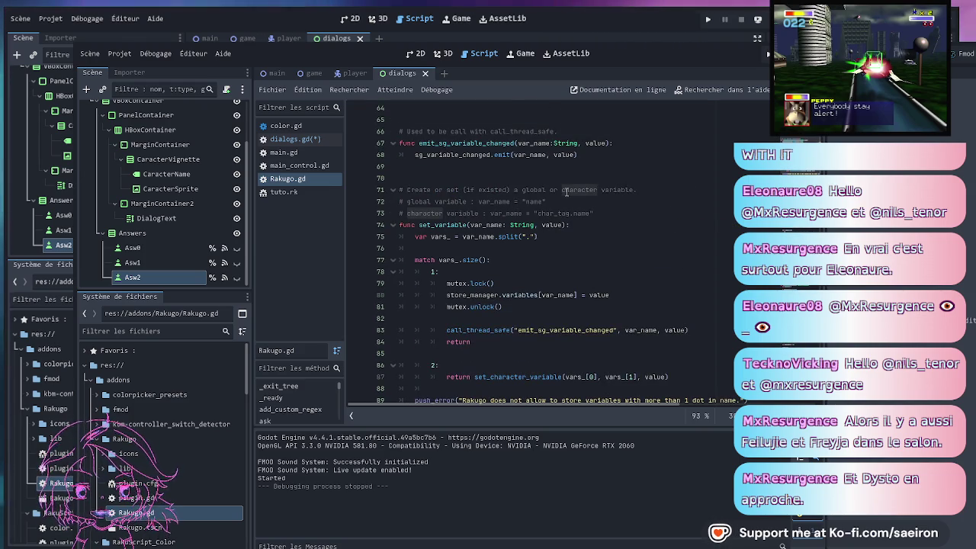
Fix the set_variable comment to read char_tag.name, then open tuto.rk
drag(636, 190, 562, 190)
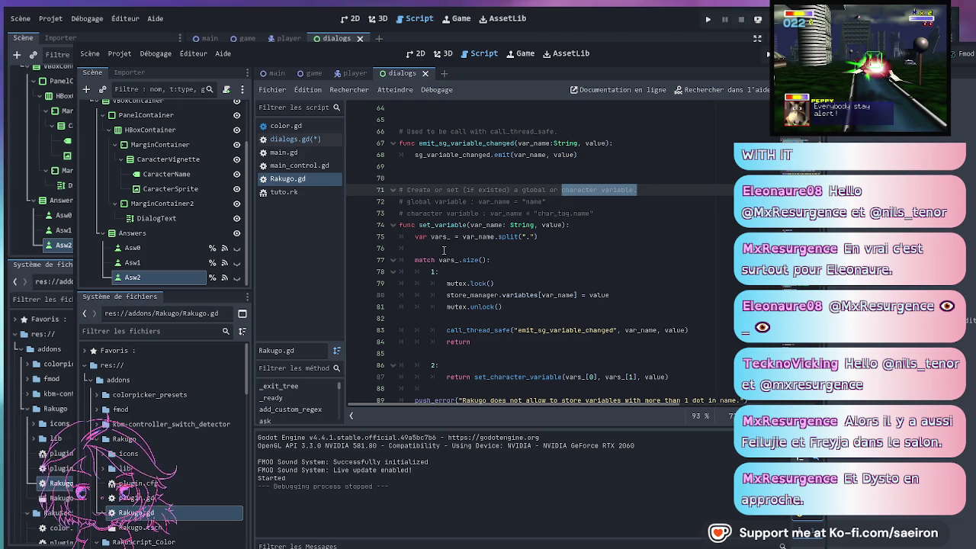
double_click(581, 190)
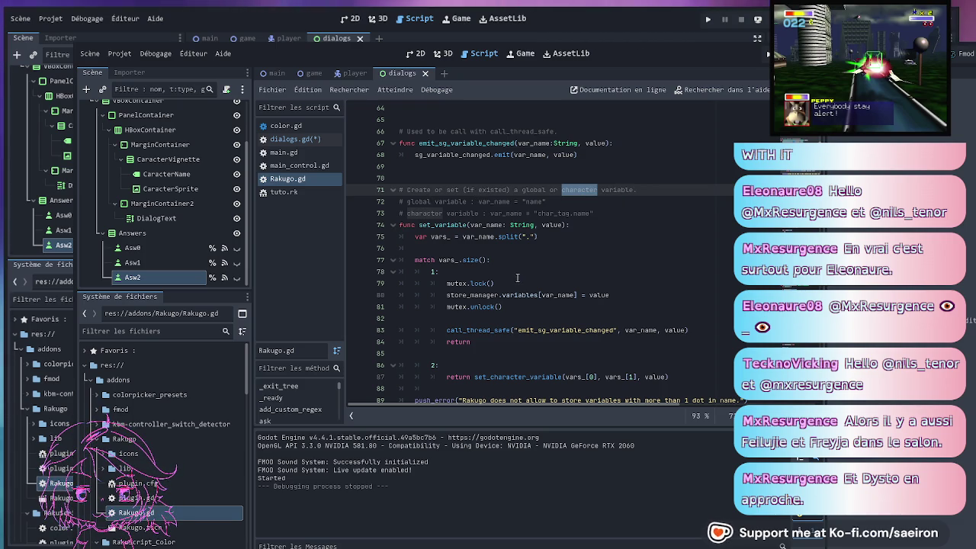
click(568, 214)
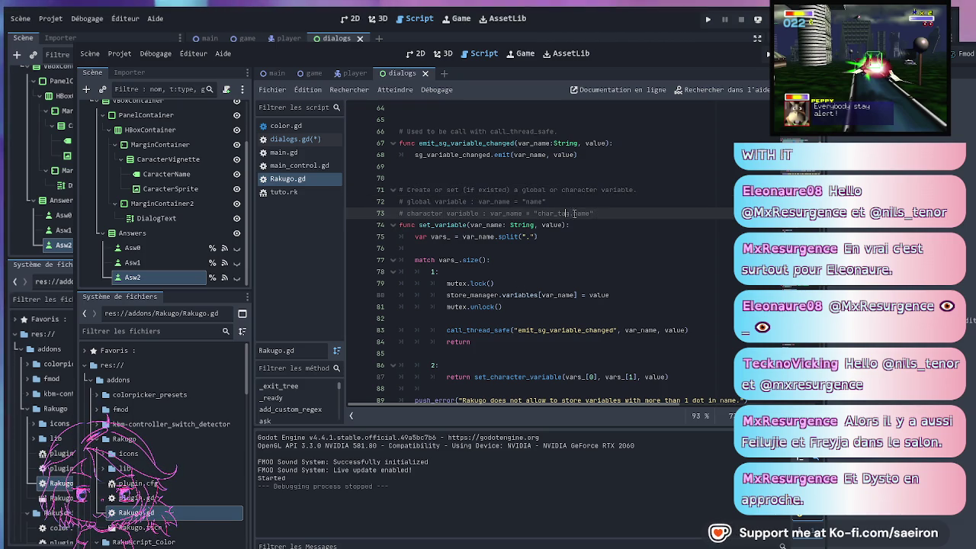
text(g)
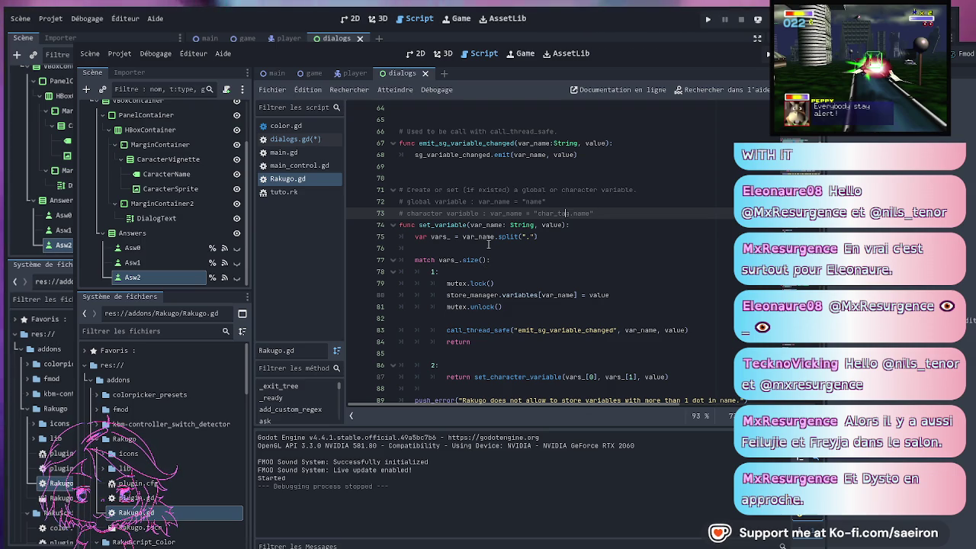
click(289, 191)
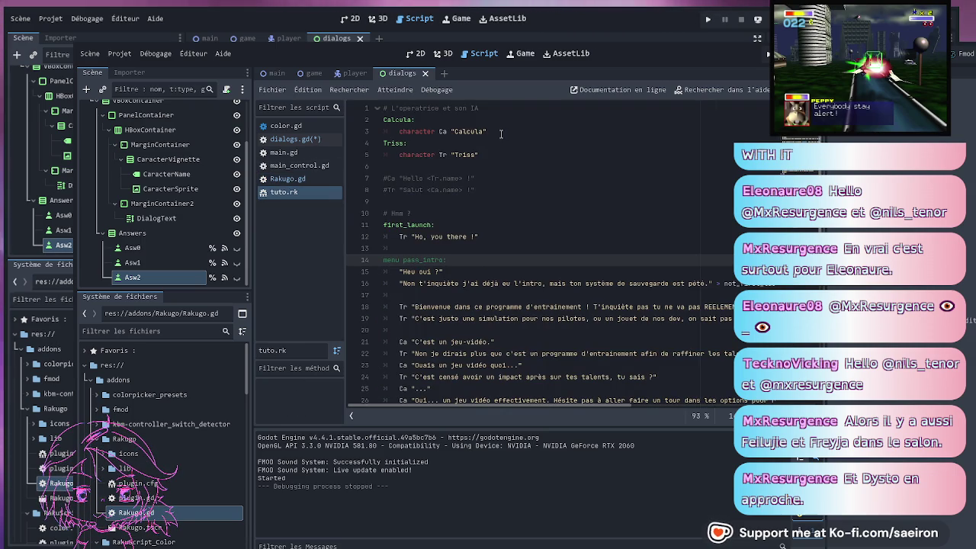
Give Triss the round_64px.png sprite path after her name in tuto.rk
click(440, 131)
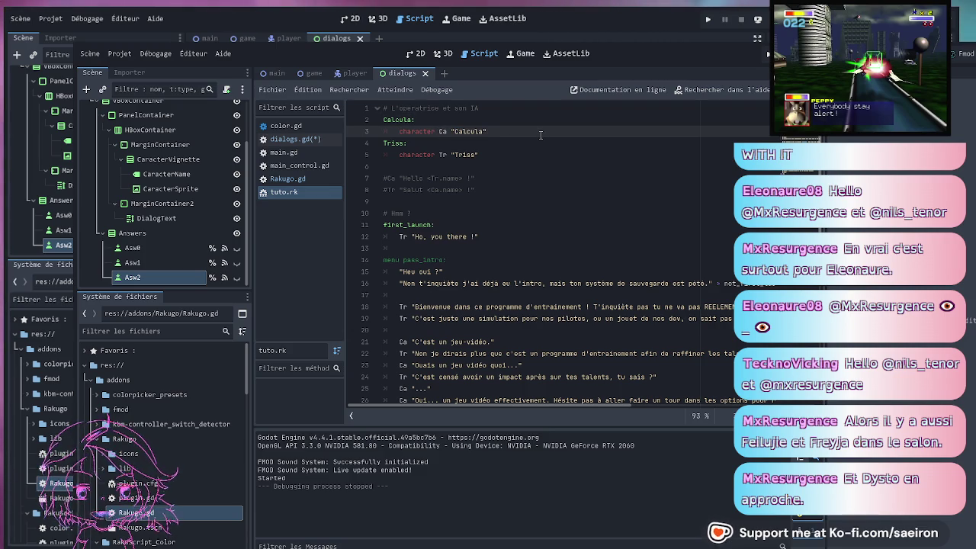
text(")
key(BackSpace)
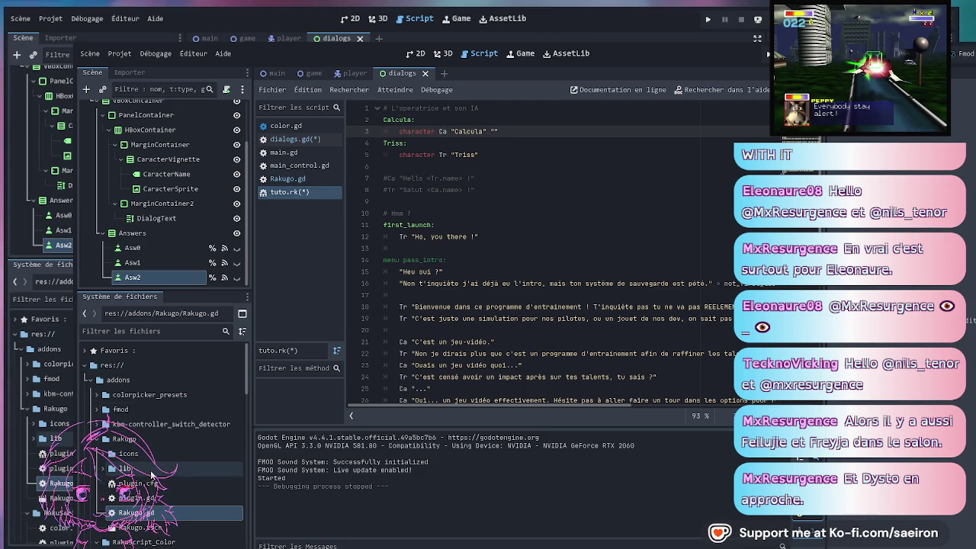
scroll(101, 396, down, 10)
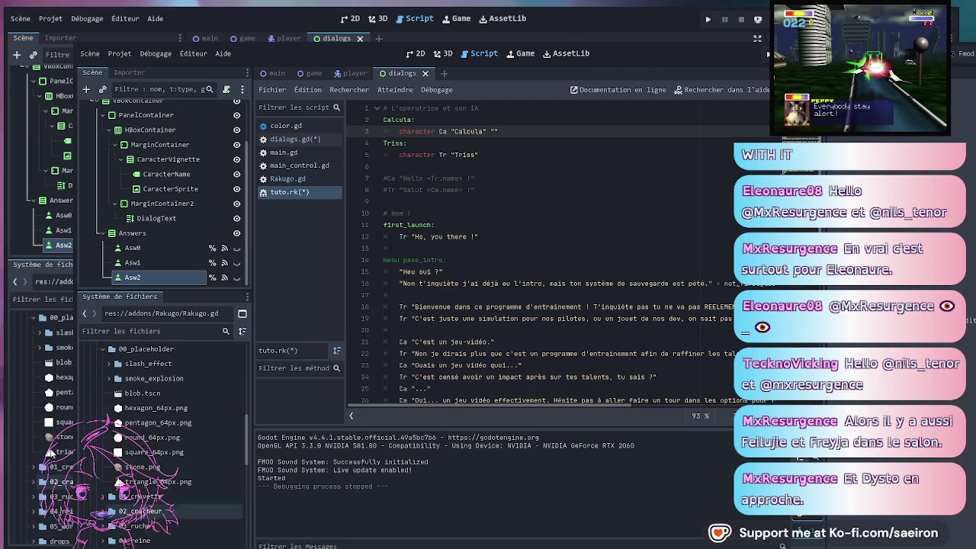
drag(152, 437, 486, 155)
text("")
click(162, 443)
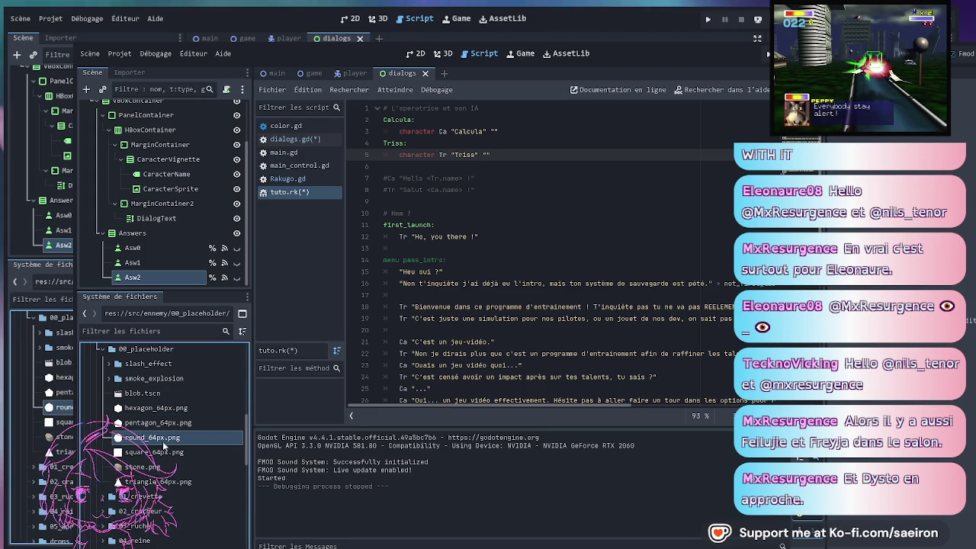
mouse_move(266, 421)
mouse_down()
mouse_move(366, 320)
mouse_move(488, 155)
mouse_up()
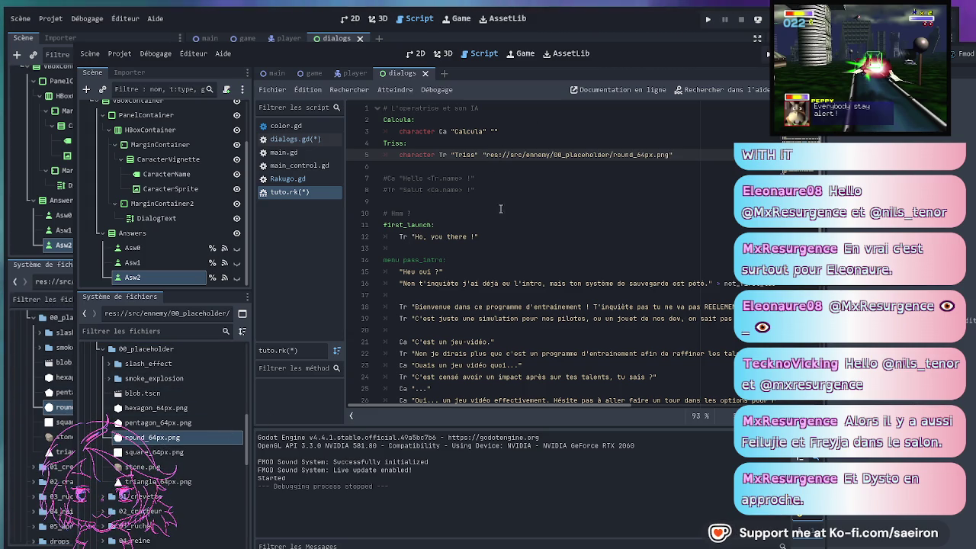
Add pentagon_64px.png's path after Calcula's name and save tuto.rk
click(160, 424)
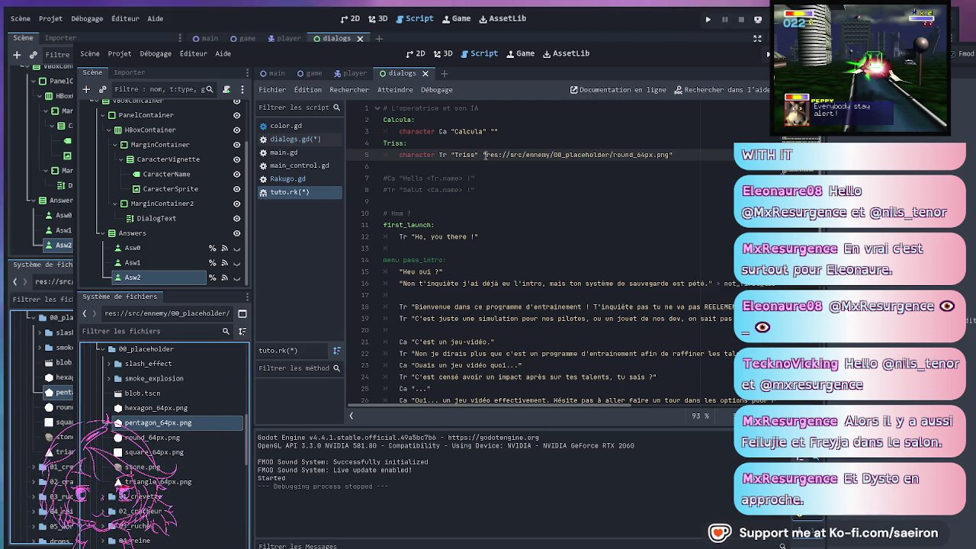
drag(494, 131, 493, 131)
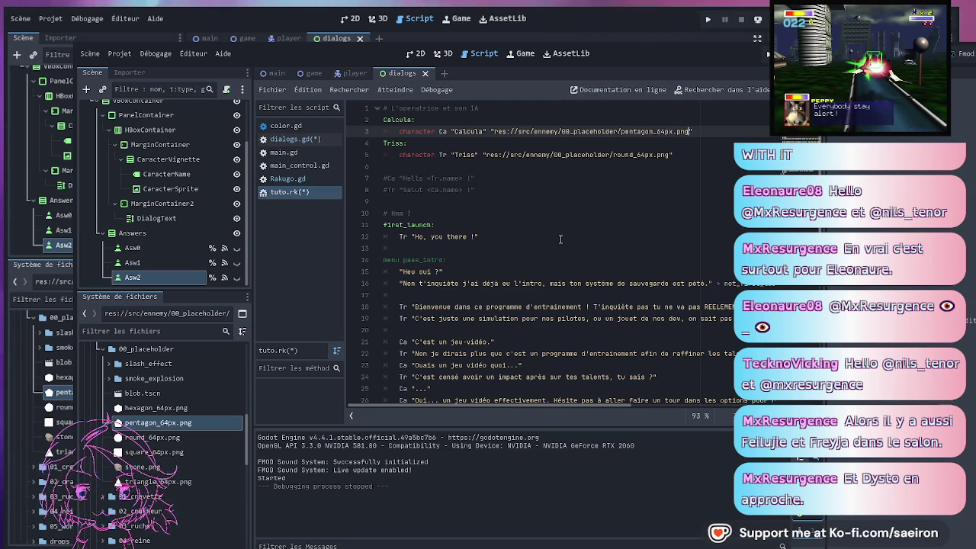
key(ctrl+s)
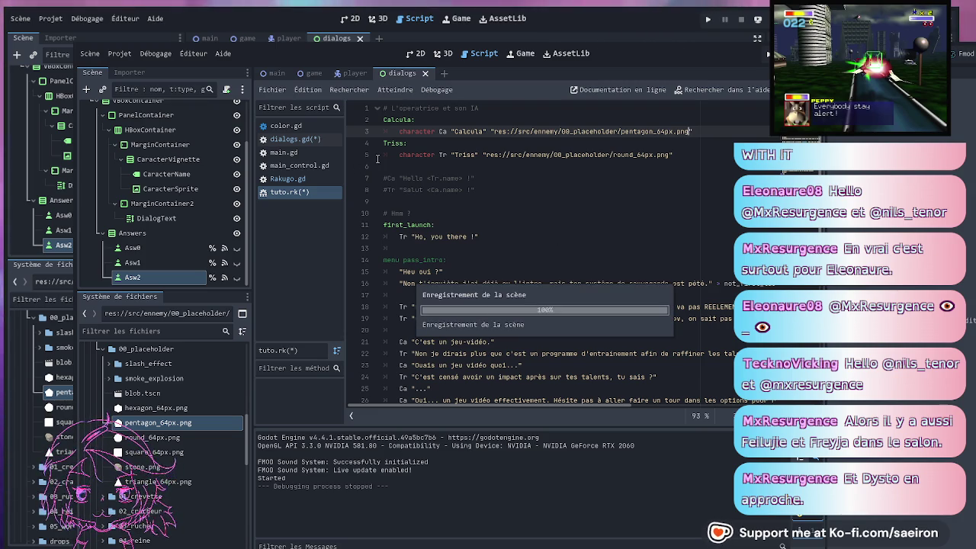
Check lines 3 and 12, then return to dialogs.gd's unfinished texture line 50
click(701, 132)
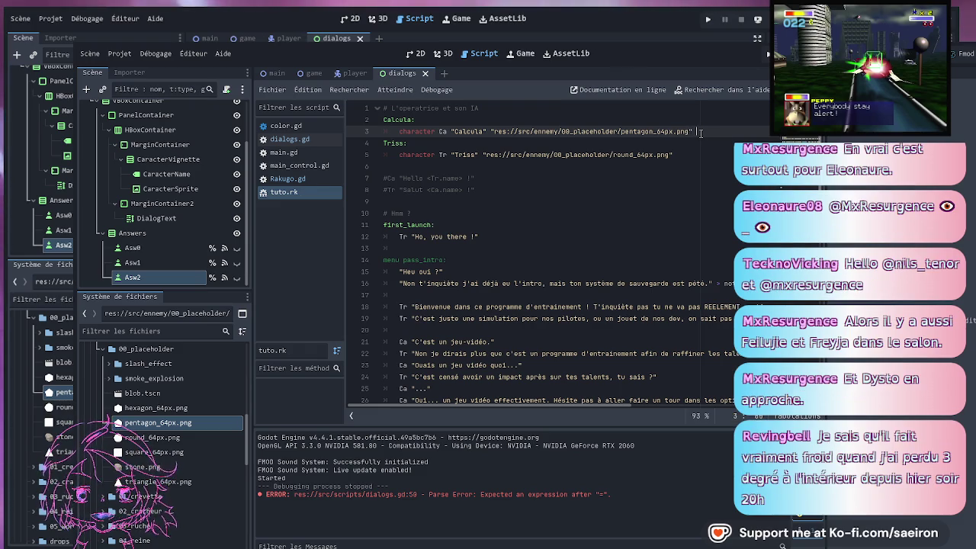
click(498, 236)
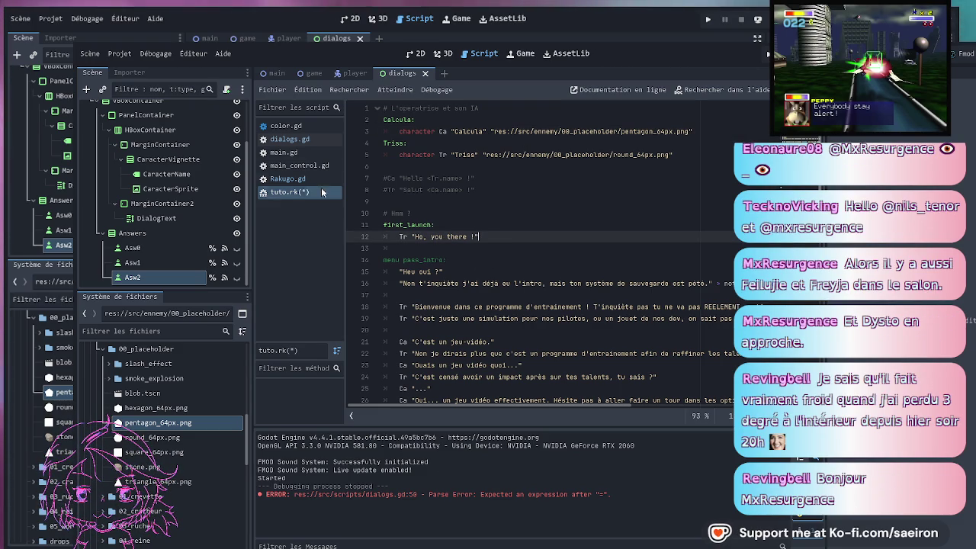
click(294, 139)
click(565, 259)
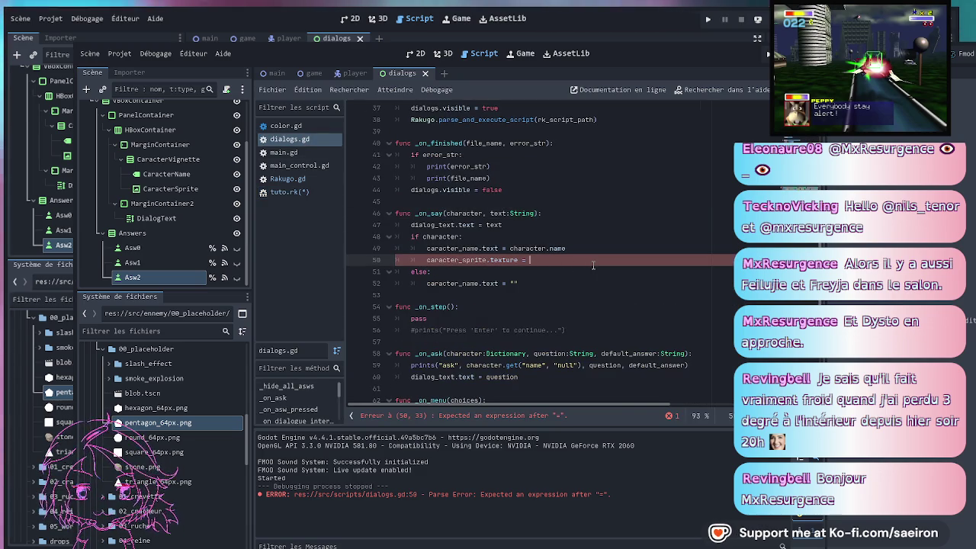
Complete line 50 as character_sprite.texture = character.sprite and save dialogs.gd
text(c)
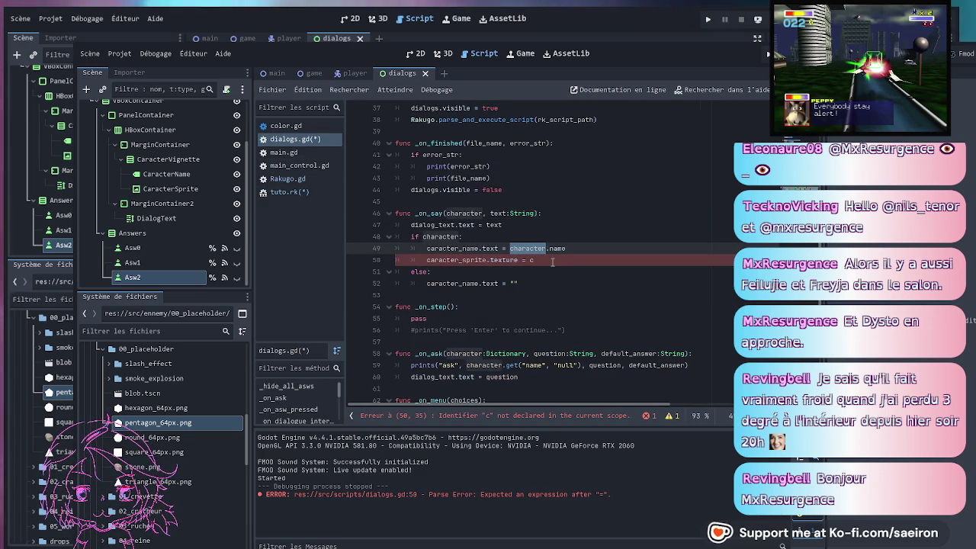
text(character)
double_click(561, 259)
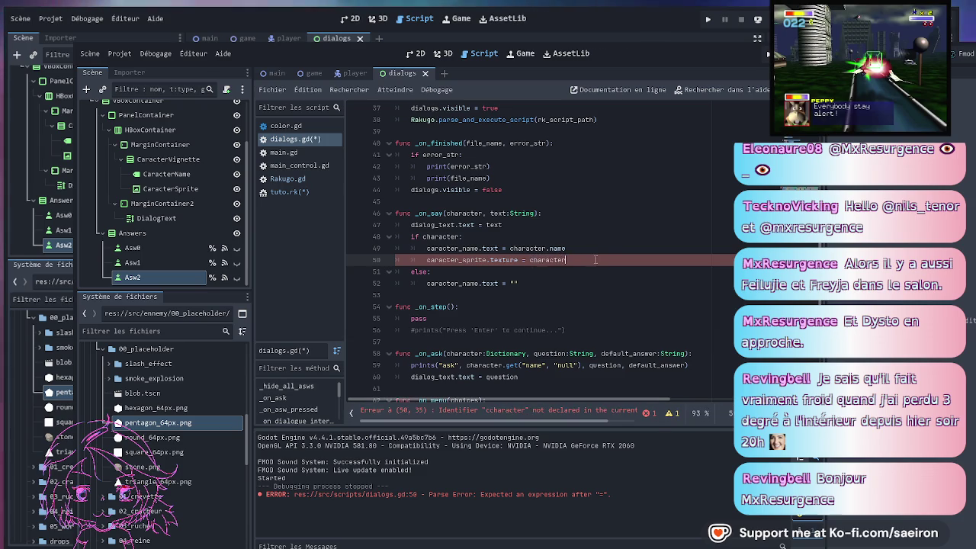
text(.sprite)
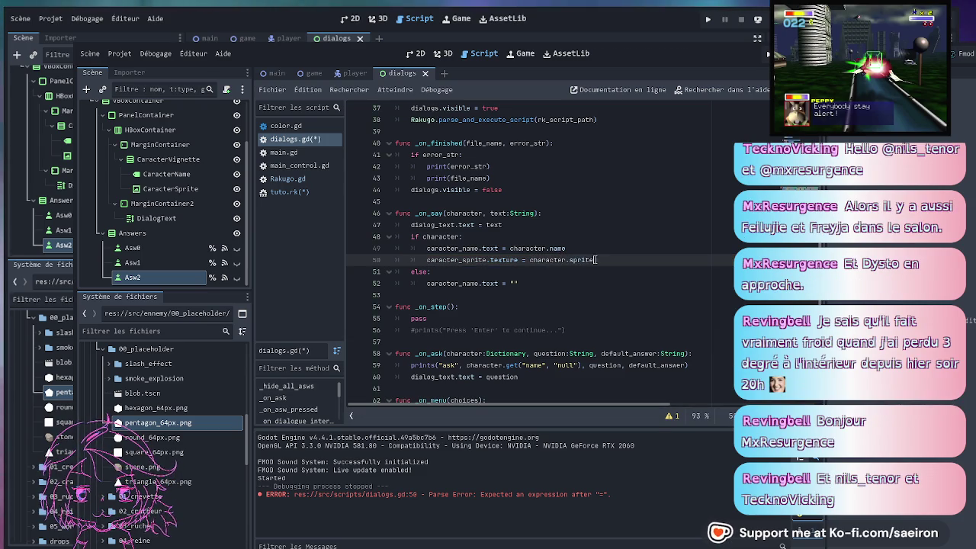
click(555, 249)
key(ctrl+s)
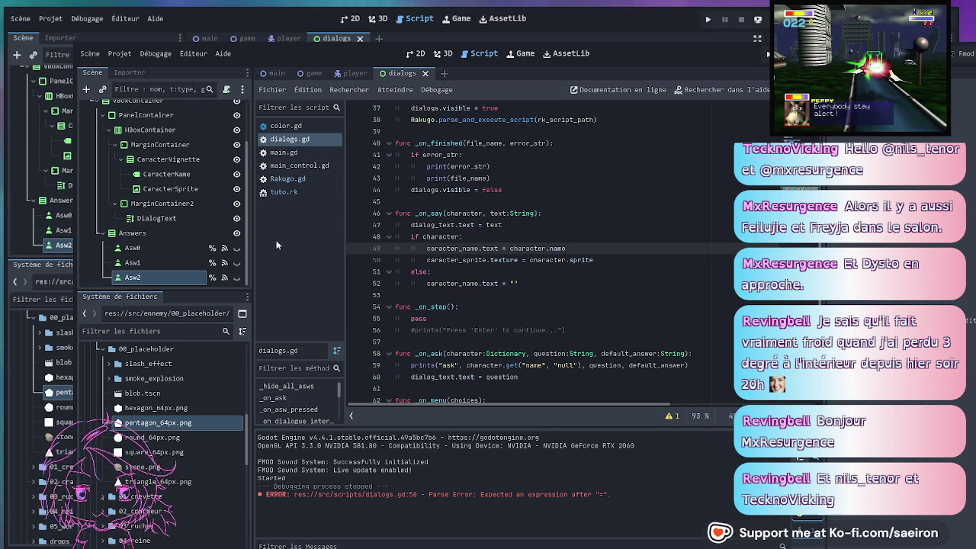
click(297, 178)
click(577, 241)
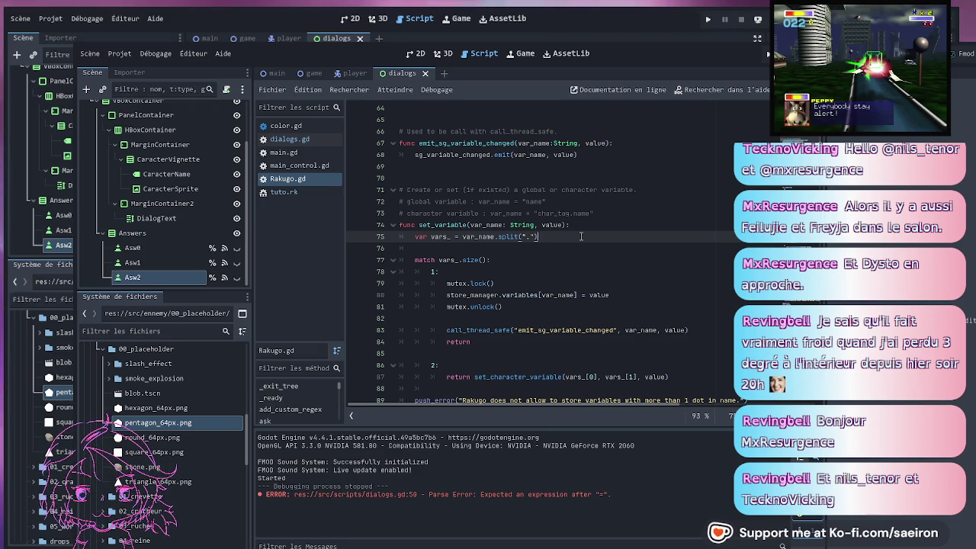
click(283, 191)
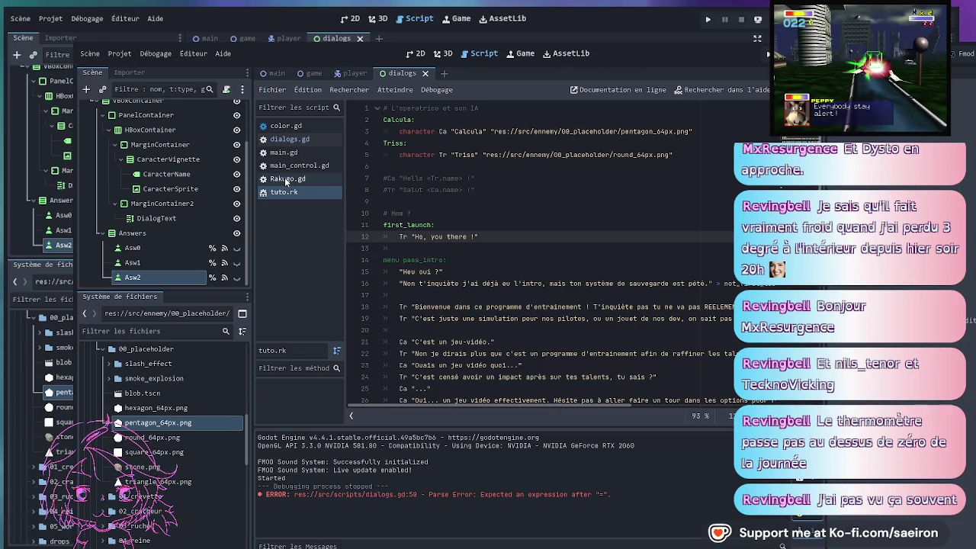
click(285, 177)
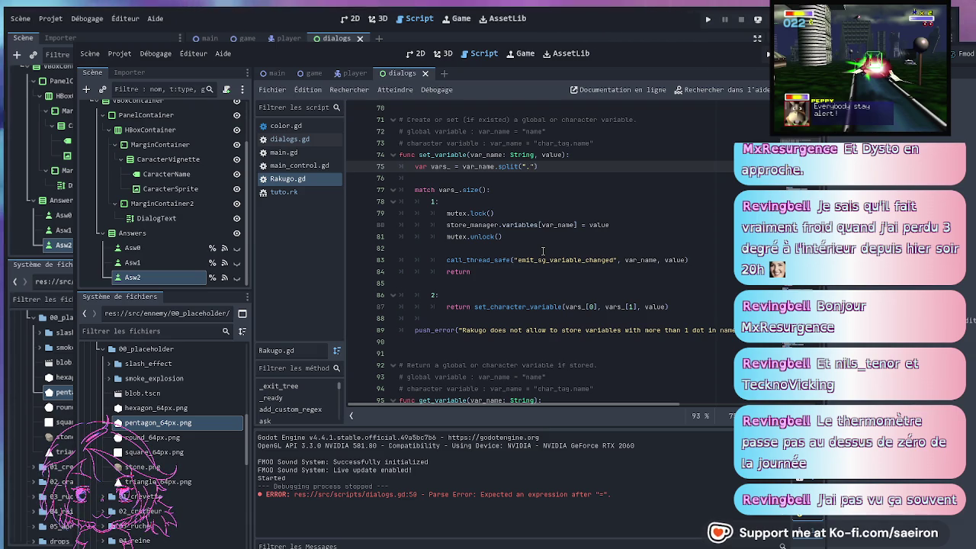
click(591, 200)
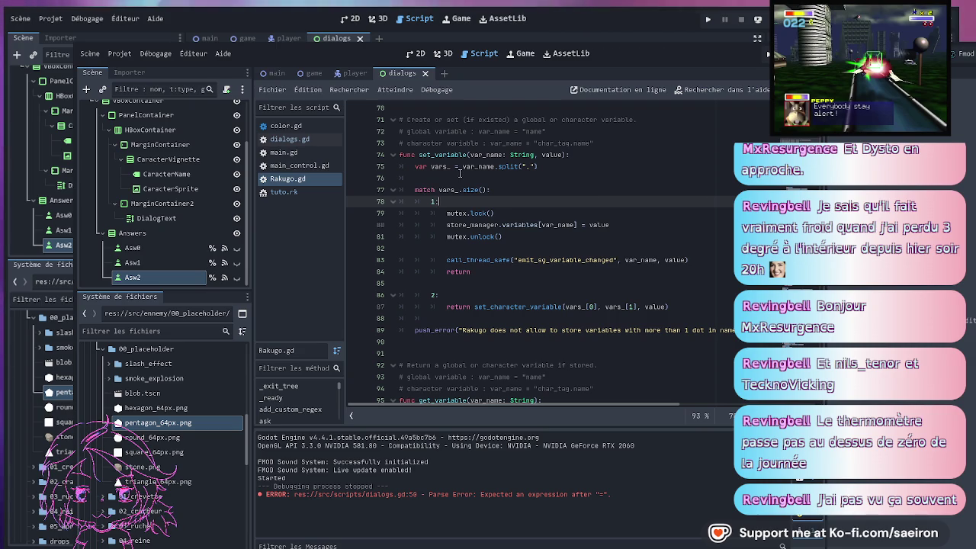
click(454, 177)
scroll(616, 228, up, 2)
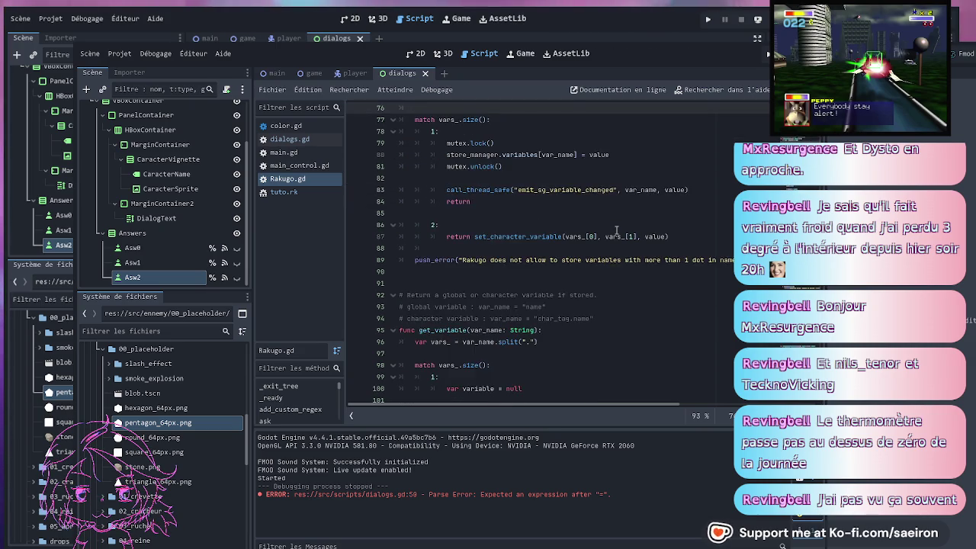
scroll(616, 230, up, 10)
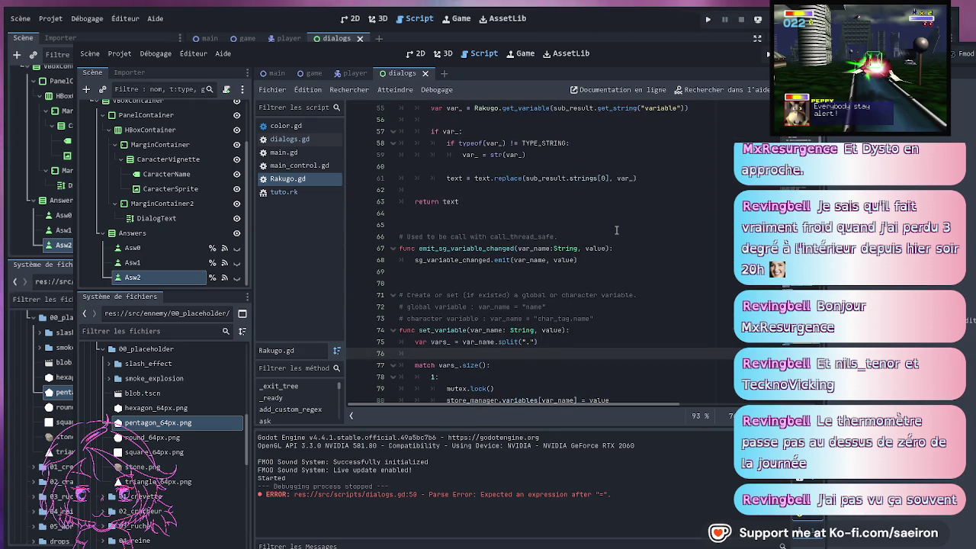
scroll(617, 229, up, 5)
scroll(616, 244, down, 15)
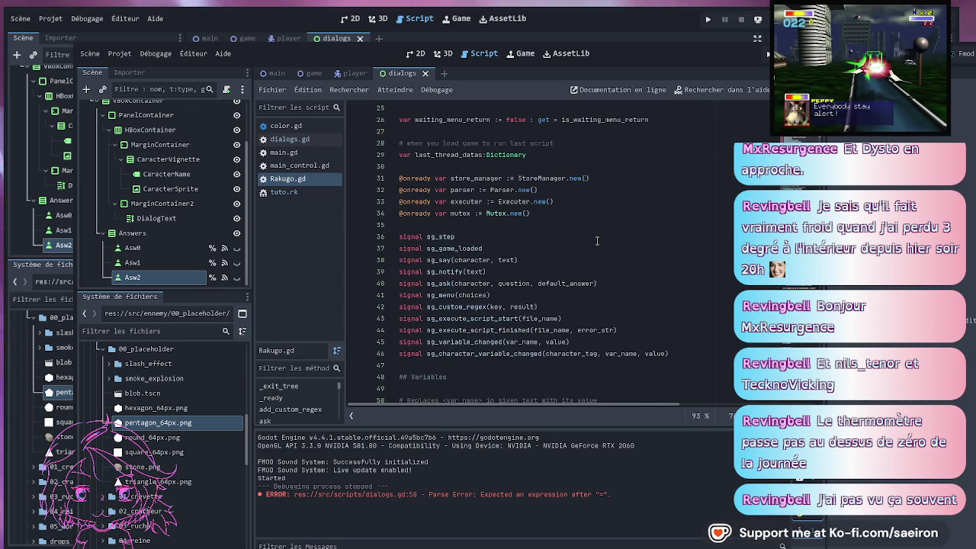
scroll(617, 273, down, 16)
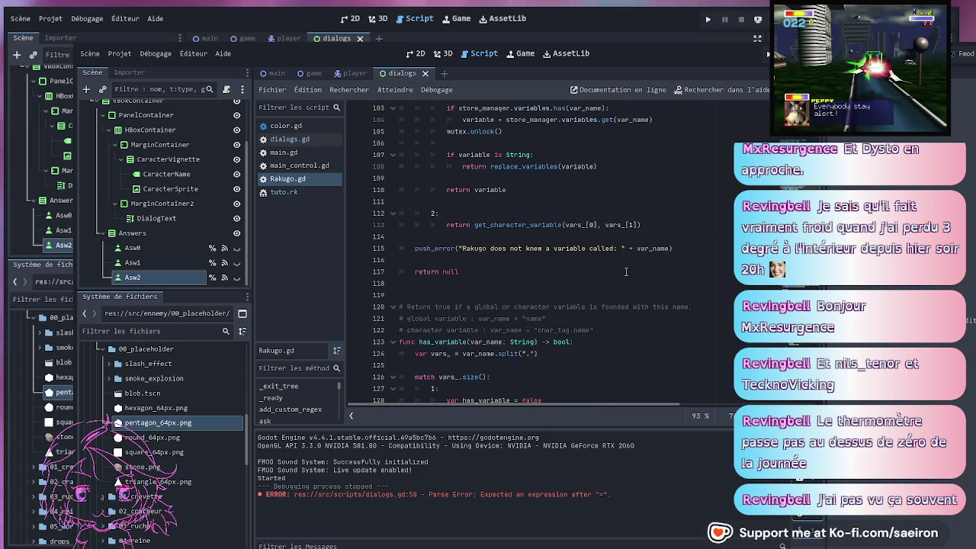
scroll(626, 271, down, 4)
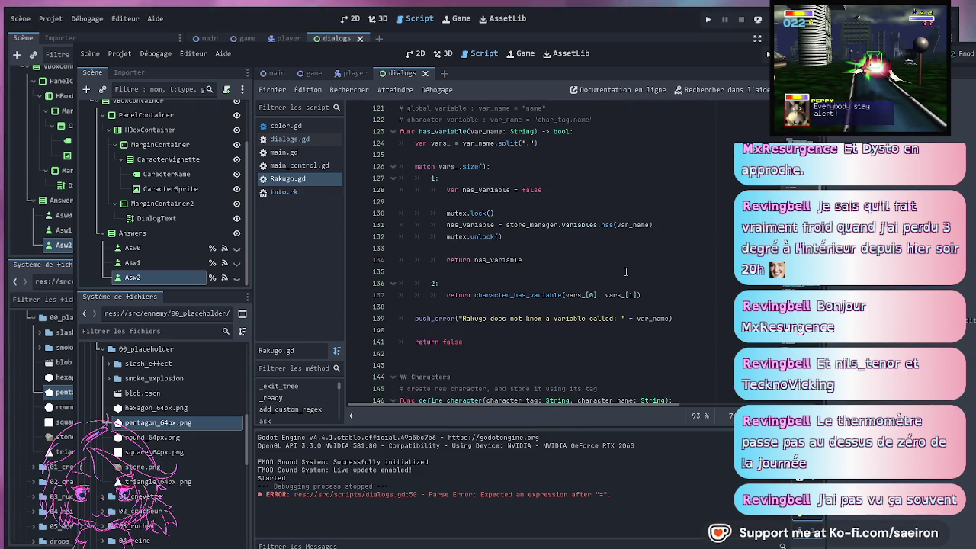
scroll(626, 271, up, 2)
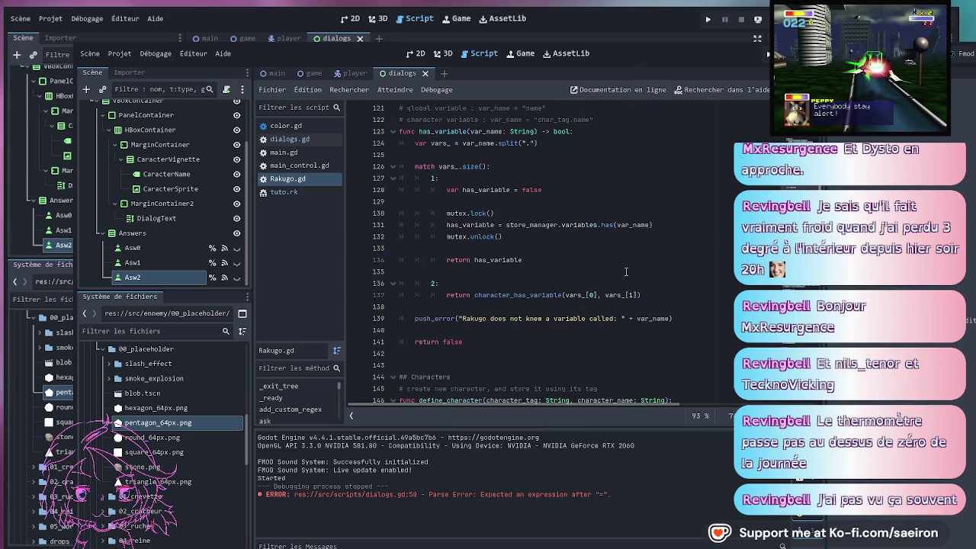
scroll(626, 271, down, 4)
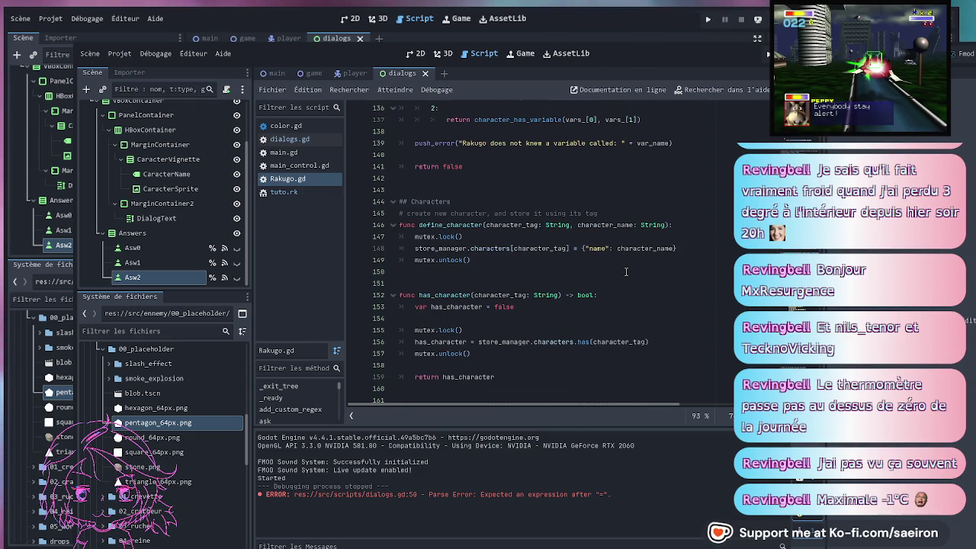
click(510, 225)
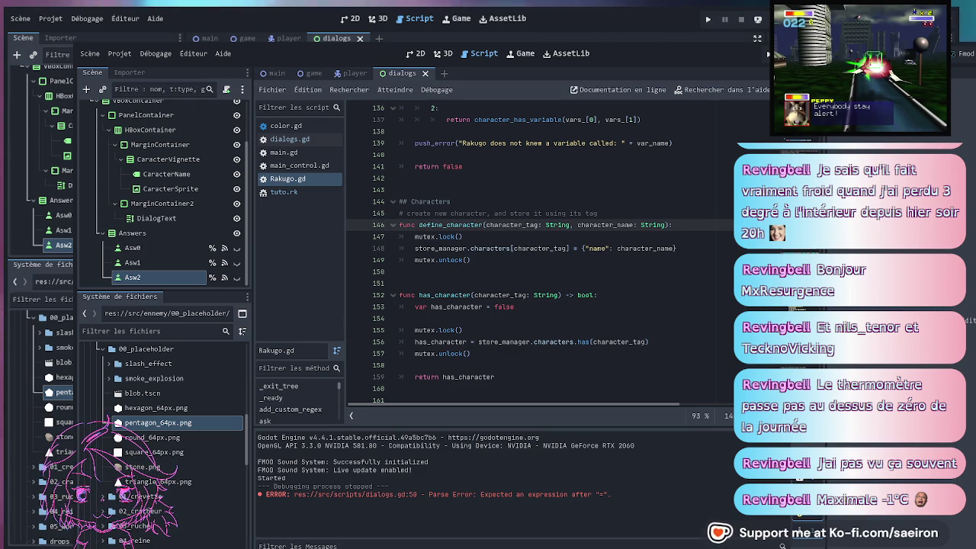
drag(781, 546, 816, 546)
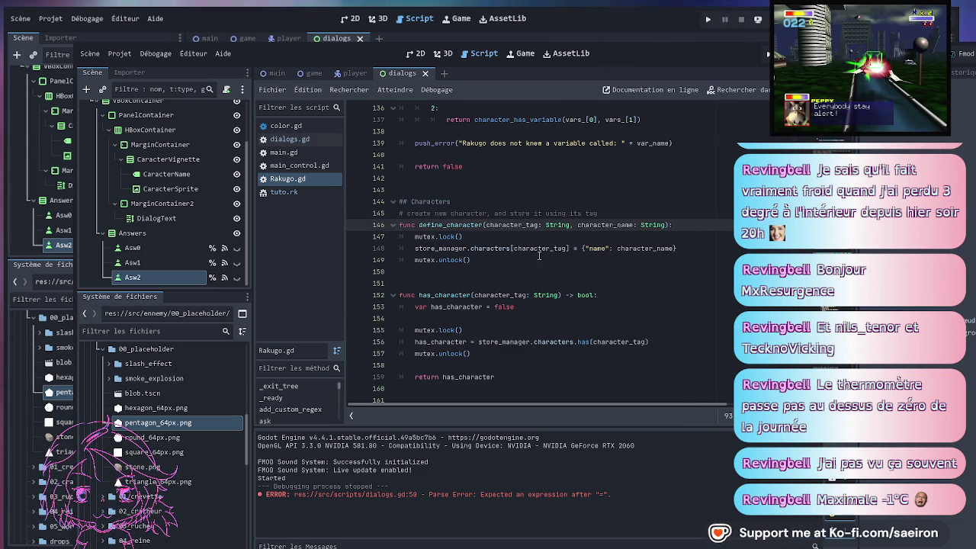
double_click(450, 225)
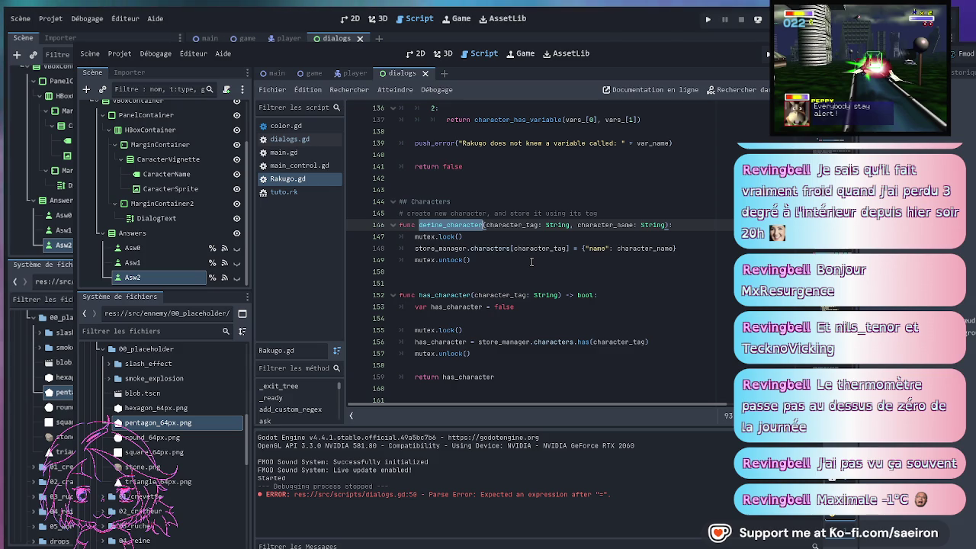
scroll(543, 277, down, 2)
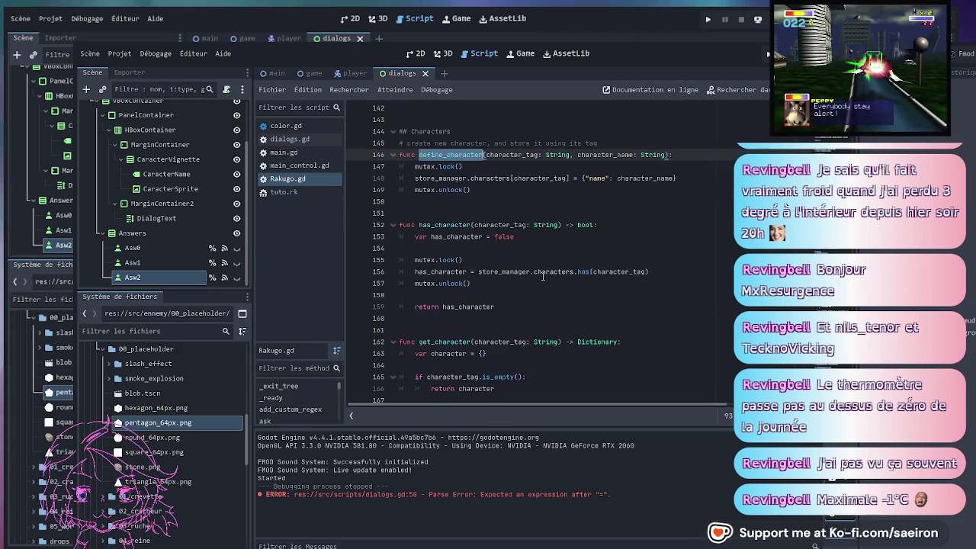
Search Rakugo.gd for define_character and step through both matches, including the _ready call
key(ctrl+f)
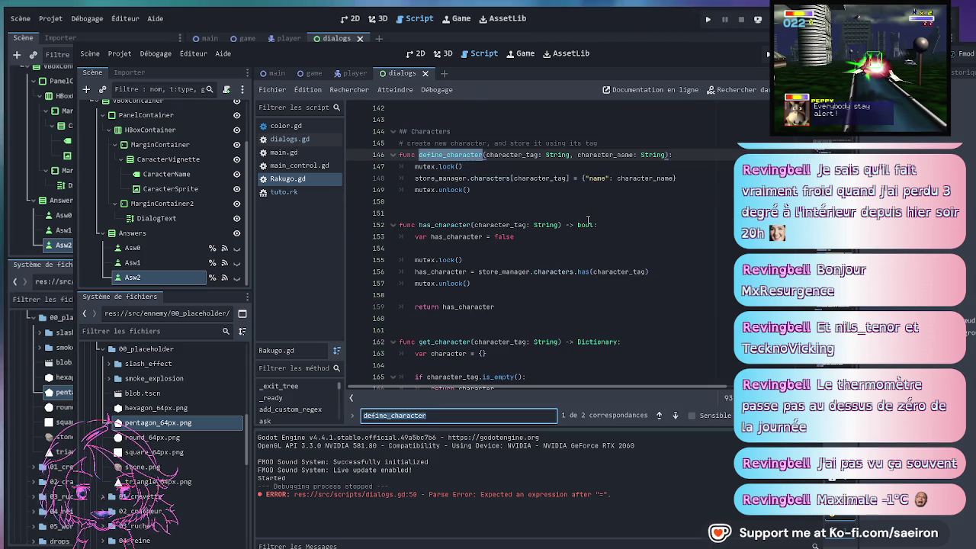
scroll(589, 223, down, 15)
scroll(576, 237, down, 12)
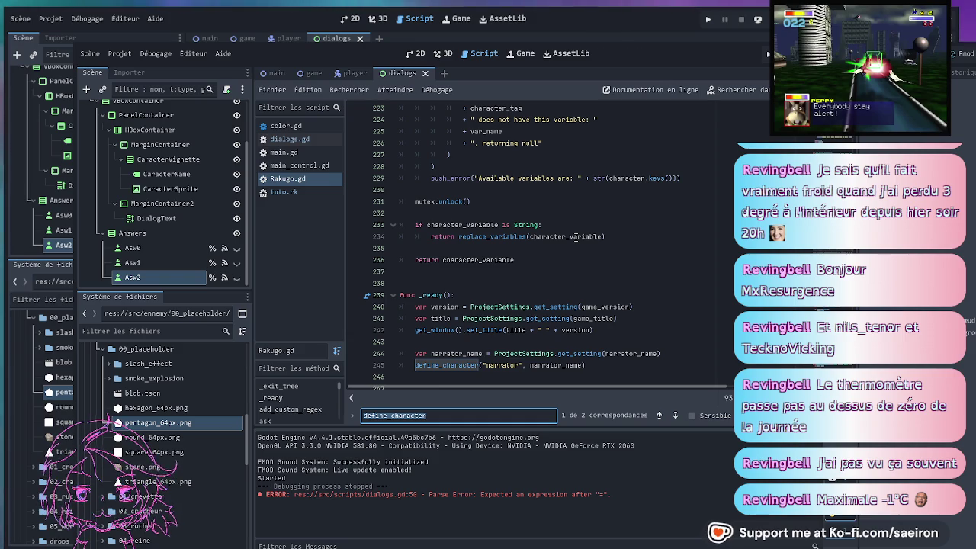
scroll(575, 238, down, 4)
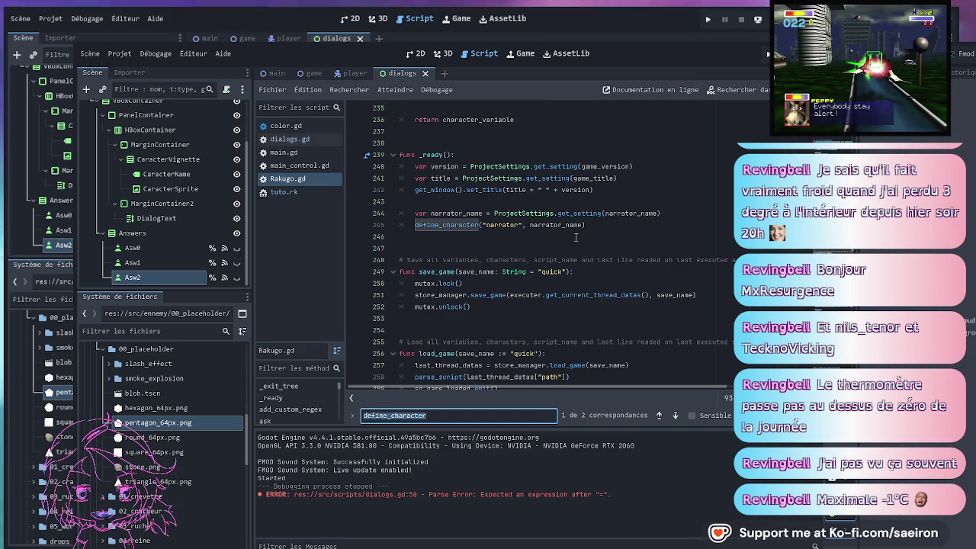
scroll(575, 237, down, 3)
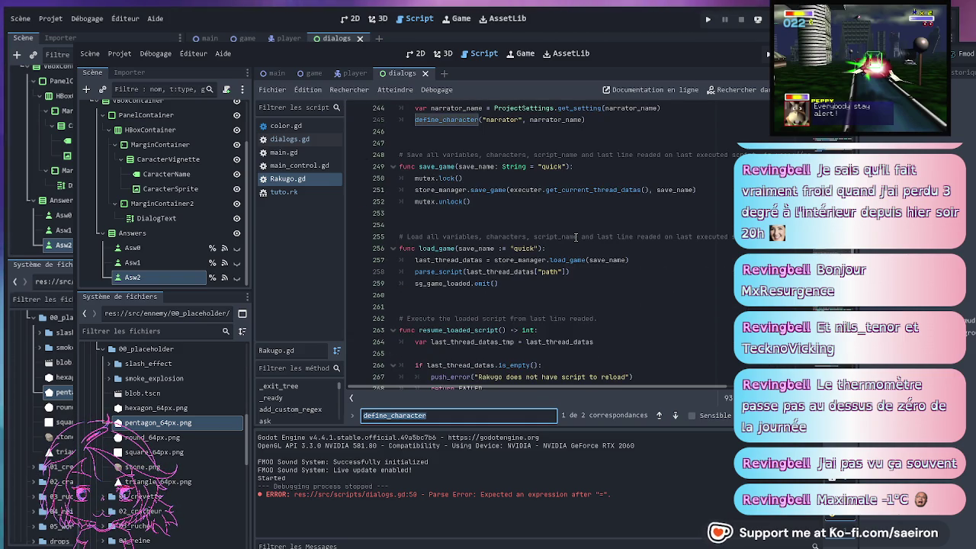
scroll(576, 237, down, 14)
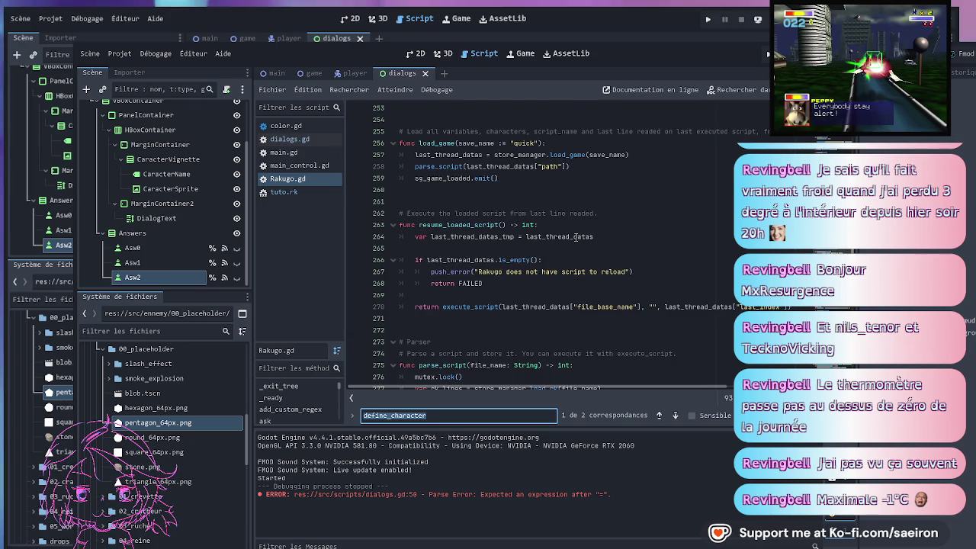
scroll(576, 237, down, 4)
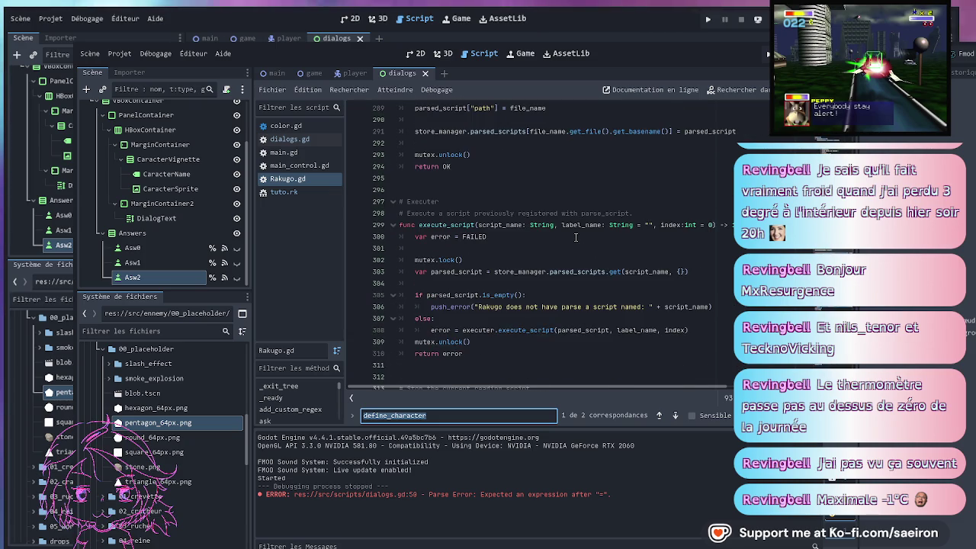
scroll(576, 238, up, 4)
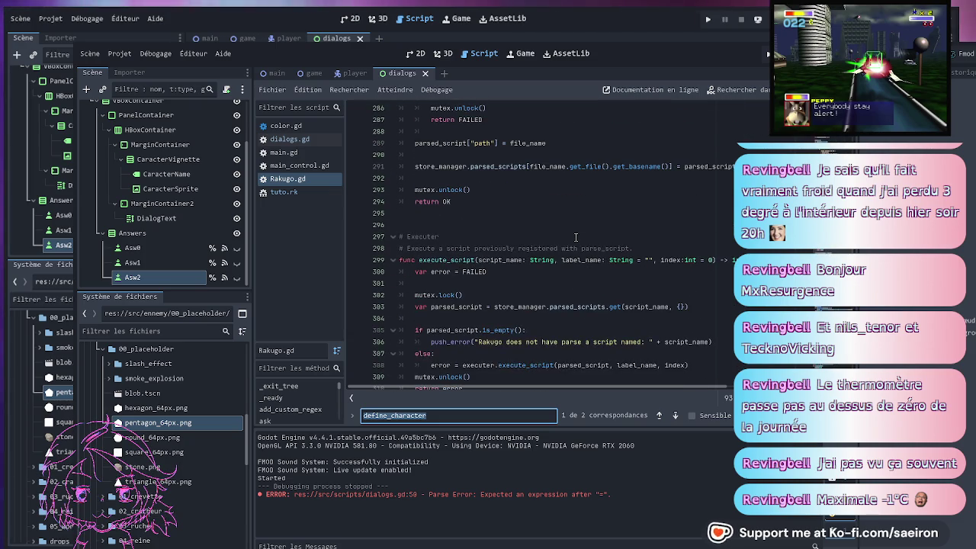
click(392, 238)
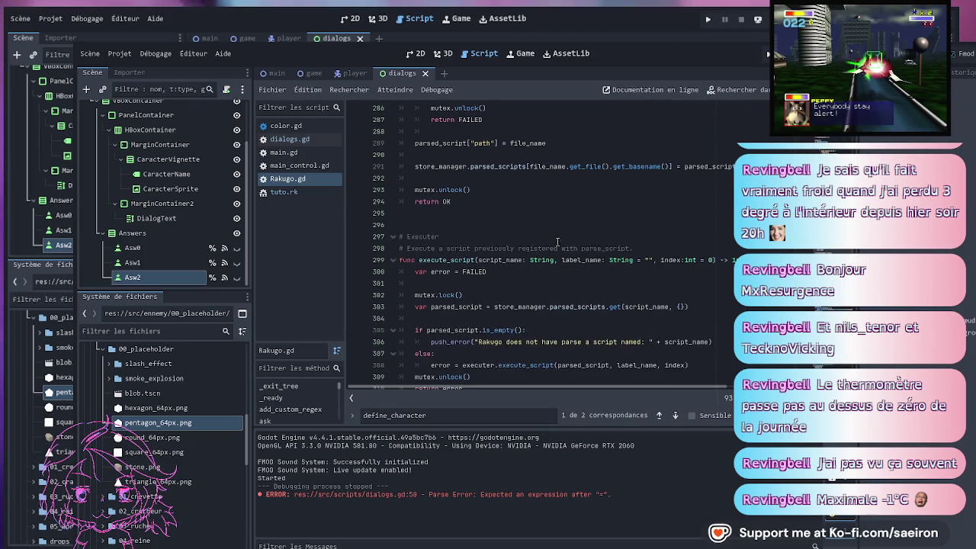
scroll(585, 242, down, 13)
scroll(586, 241, down, 16)
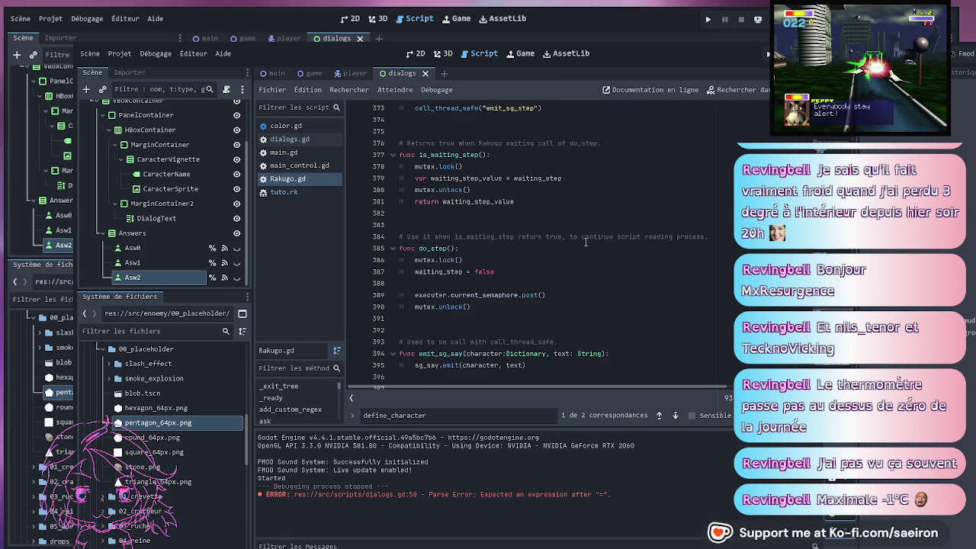
scroll(586, 242, down, 5)
scroll(585, 241, up, 6)
scroll(615, 262, up, 20)
scroll(615, 261, down, 5)
scroll(614, 262, up, 3)
scroll(614, 262, down, 3)
scroll(614, 262, up, 9)
scroll(615, 263, down, 9)
scroll(615, 262, up, 6)
scroll(618, 264, down, 13)
scroll(622, 268, down, 10)
scroll(622, 268, up, 3)
click(510, 227)
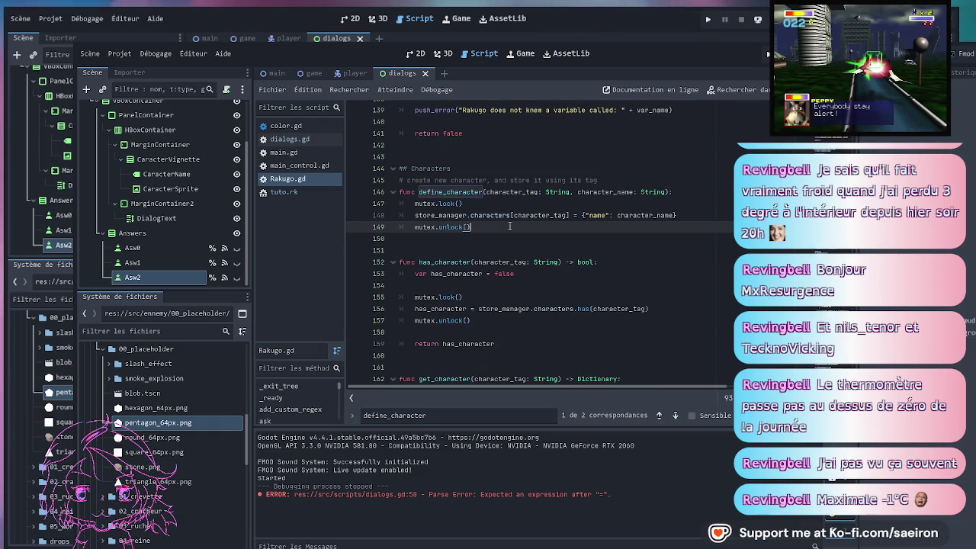
Add a third character_sprite parameter to define_character's signature
click(665, 192)
text(, charac)
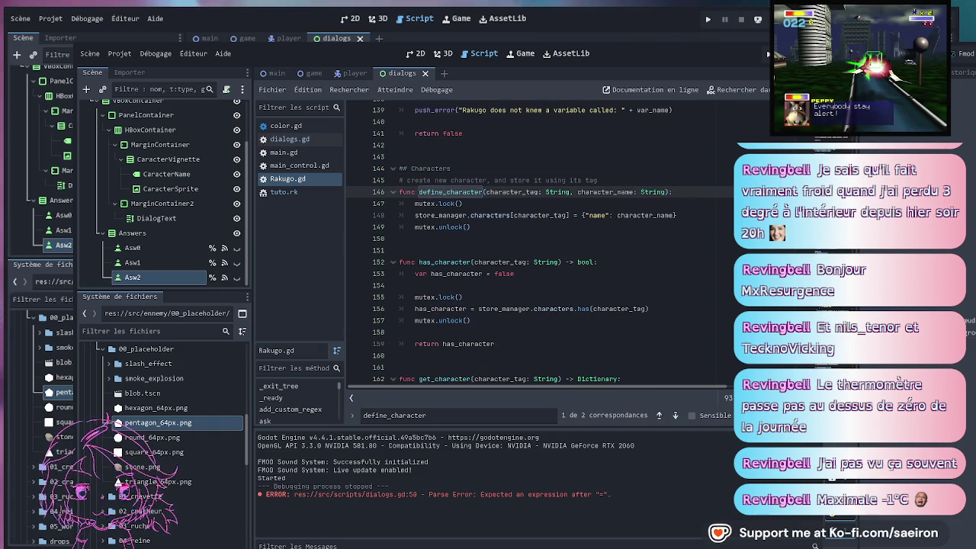
text(ter_S)
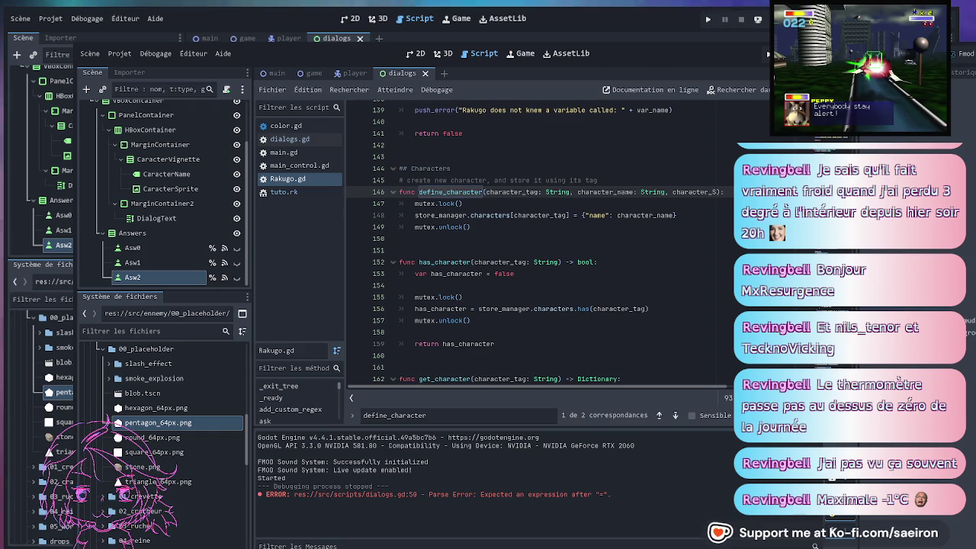
key(BackSpace)
text(sprite)
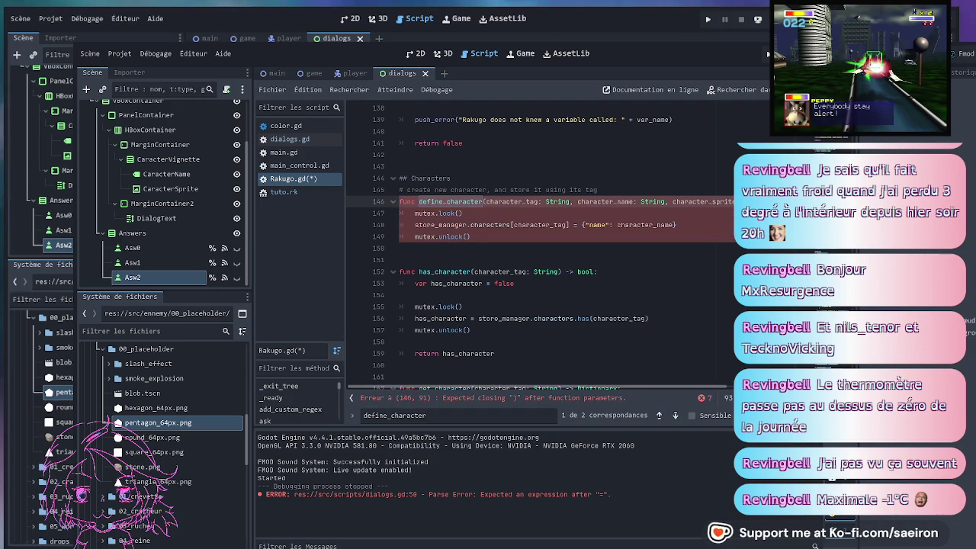
text(: S)
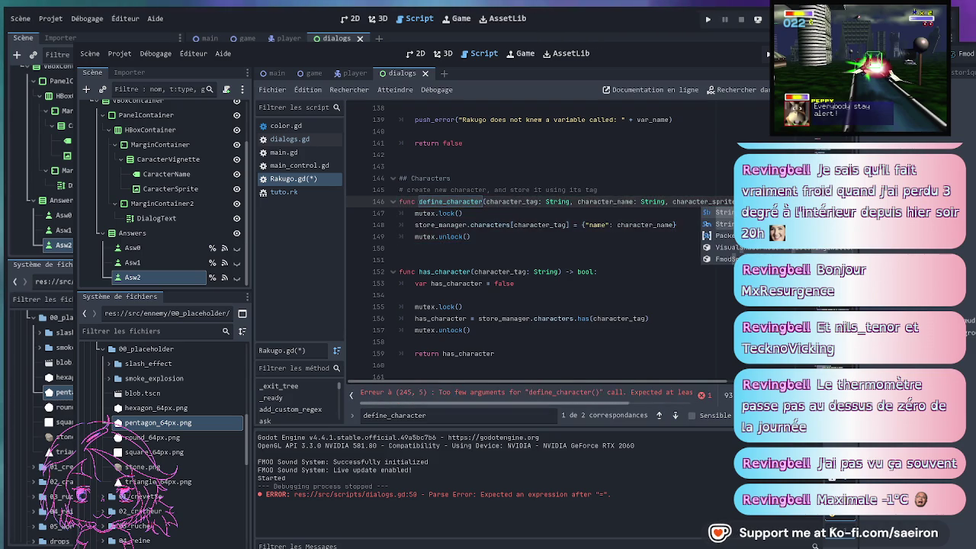
click(642, 224)
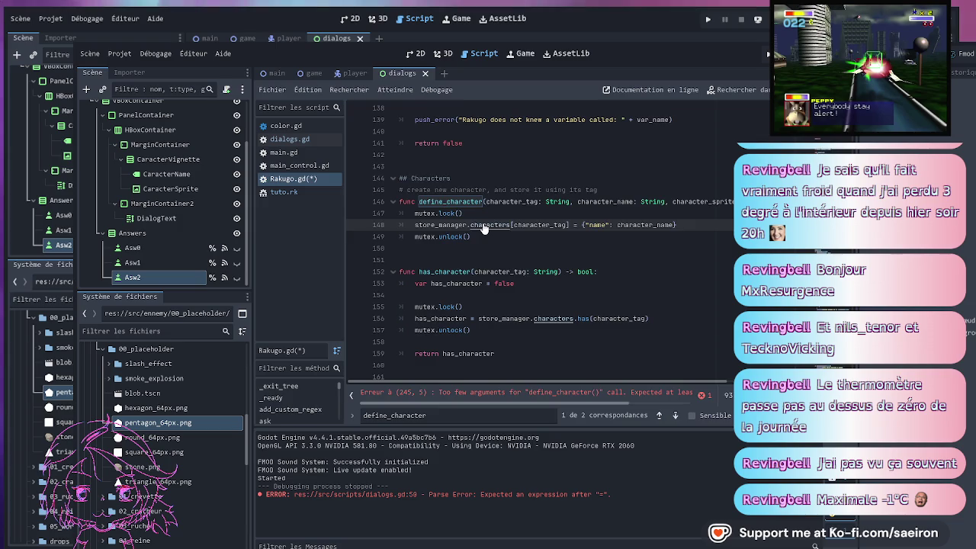
Check StoreManager.gd's characters Dictionary, then return to Rakugo.gd's define_character
ctrl+click(485, 226)
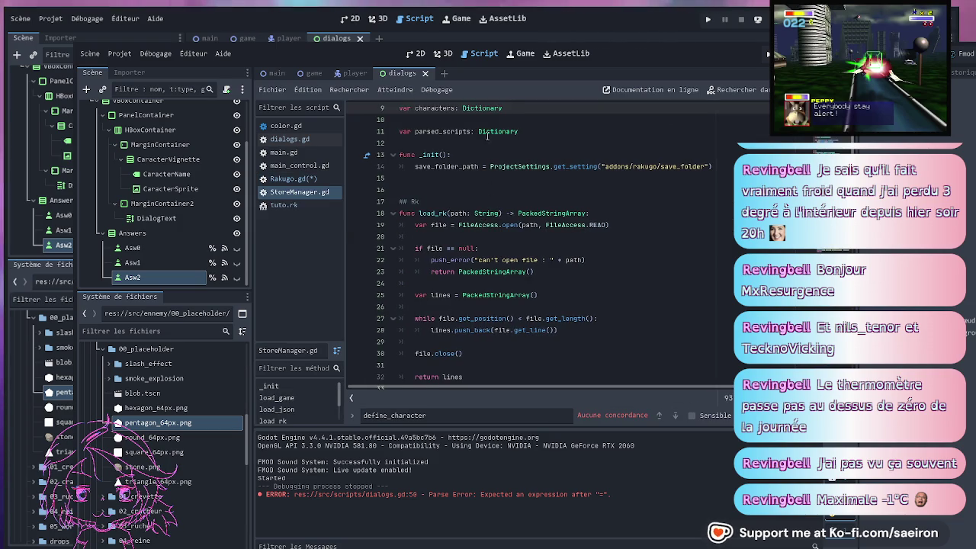
scroll(534, 172, up, 2)
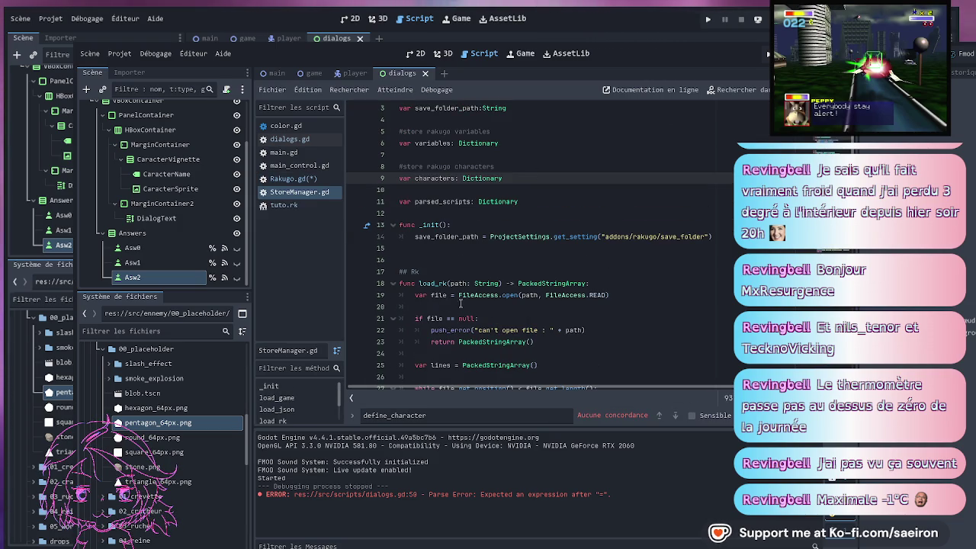
scroll(464, 313, up, 1)
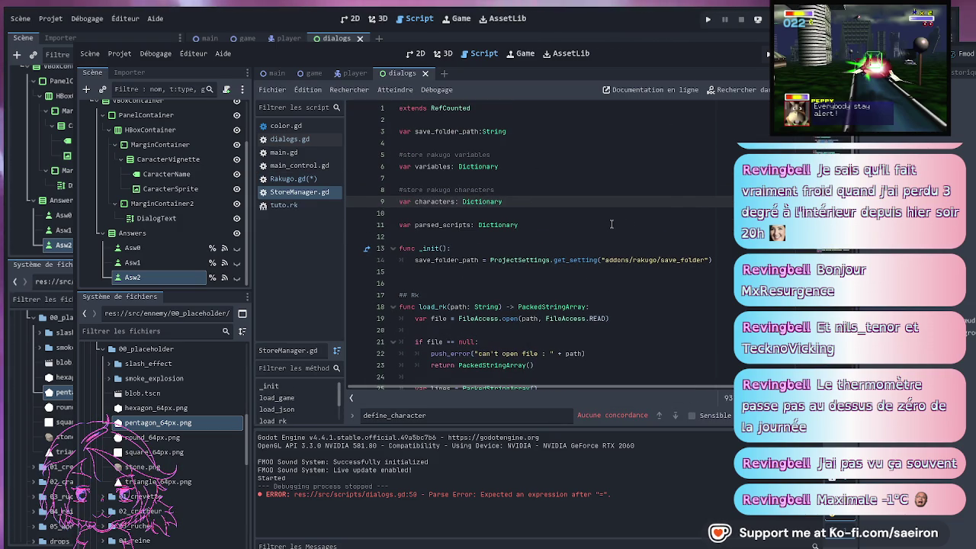
key(alt+Left)
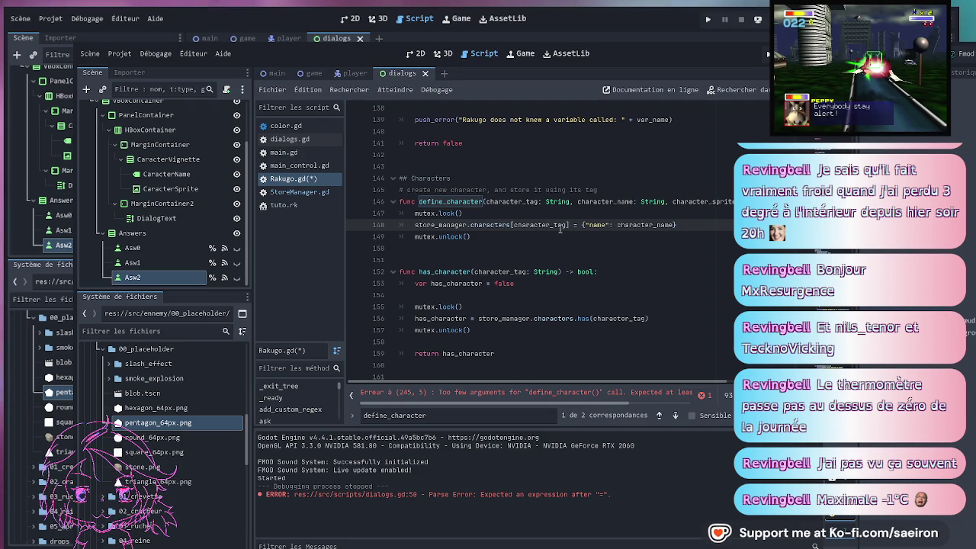
drag(464, 213, 688, 223)
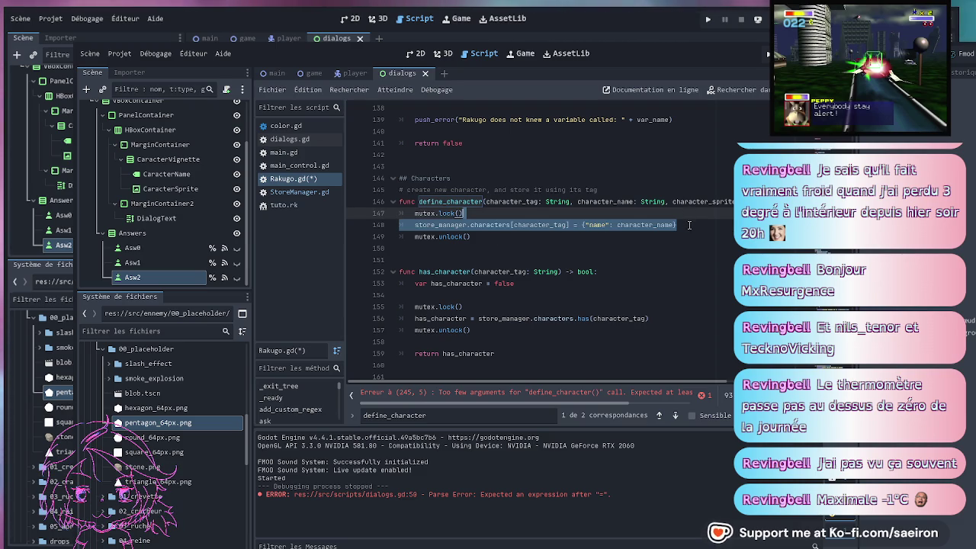
Duplicate the name line as {"sprite_path": character_sprite_path} for the tag and save Rakugo.gd
key(ctrl+c)
click(688, 223)
key(ctrl+v)
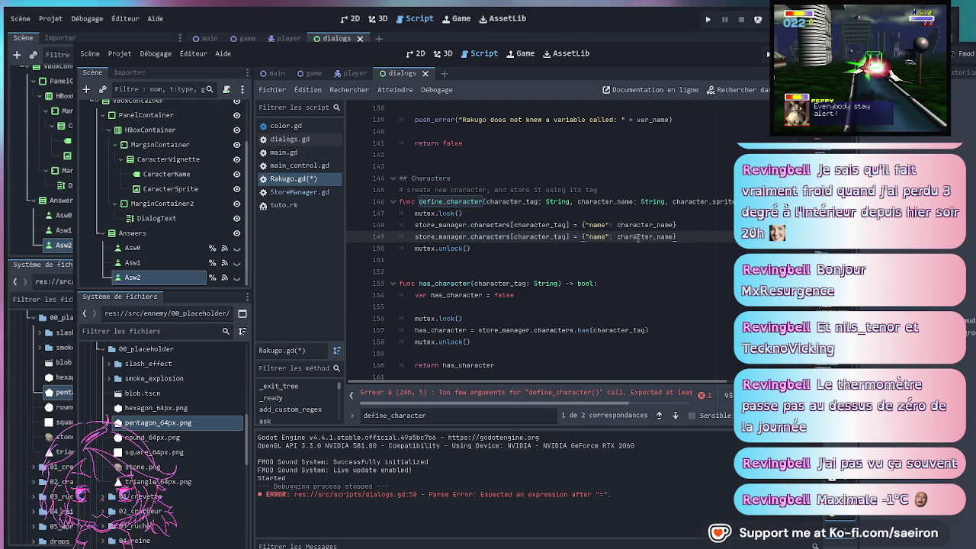
double_click(596, 236)
text(sprite)
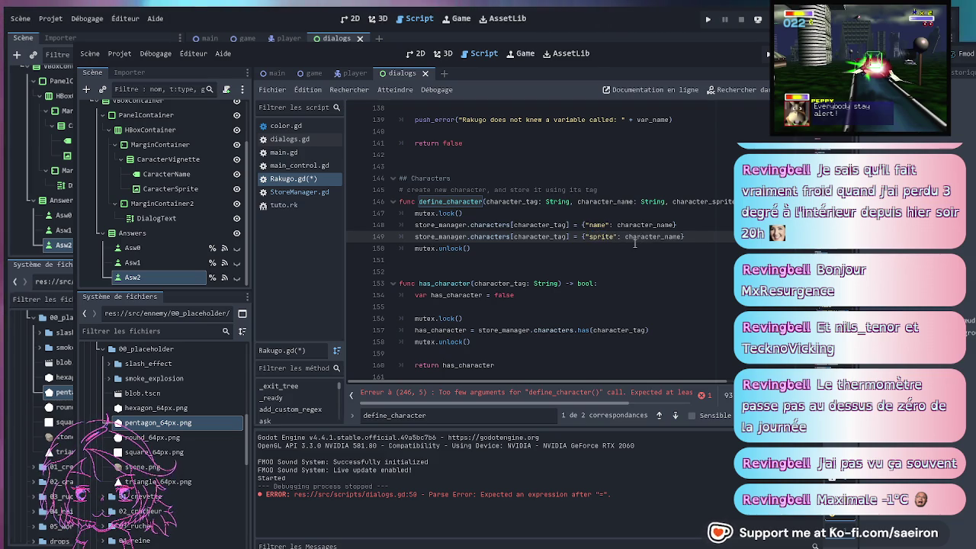
double_click(711, 202)
double_click(634, 237)
key(ctrl+v)
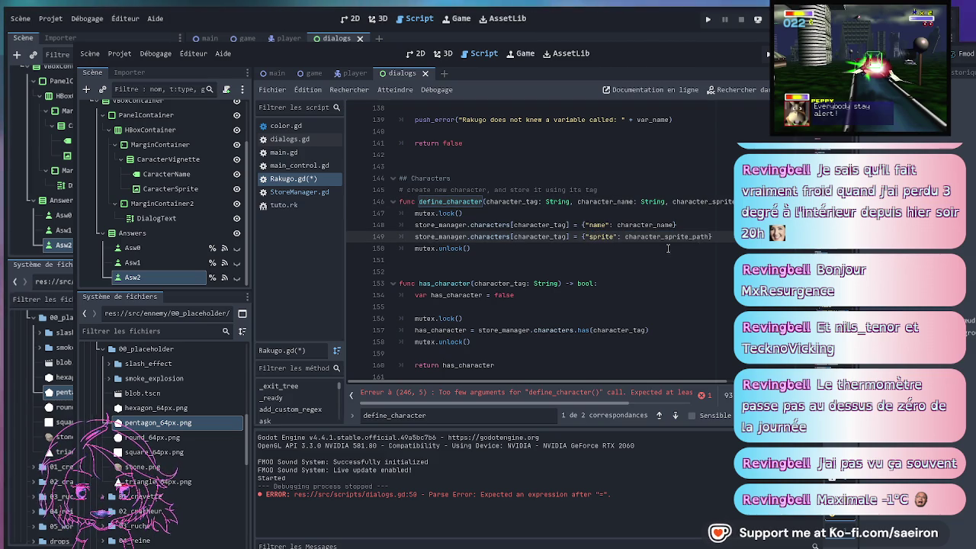
click(615, 237)
text(_path)
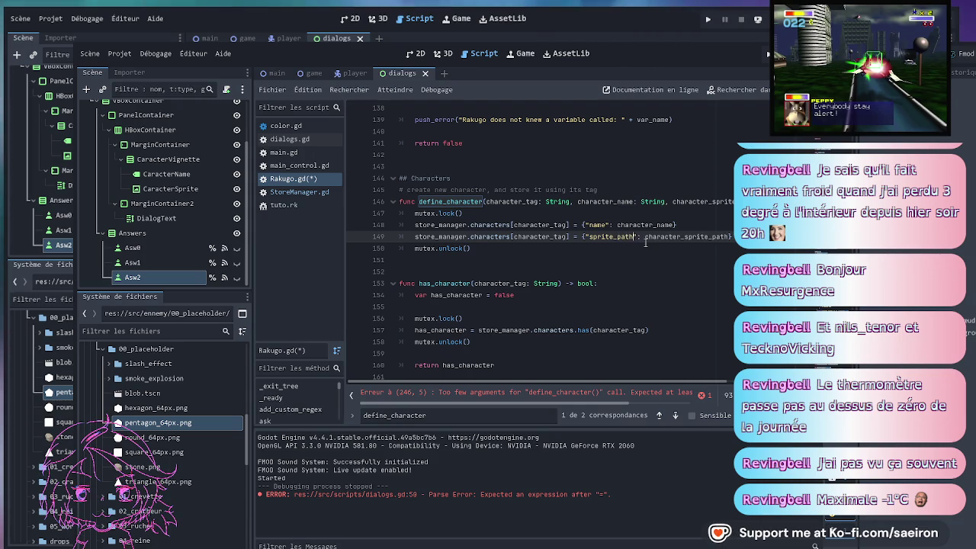
key(ctrl+s)
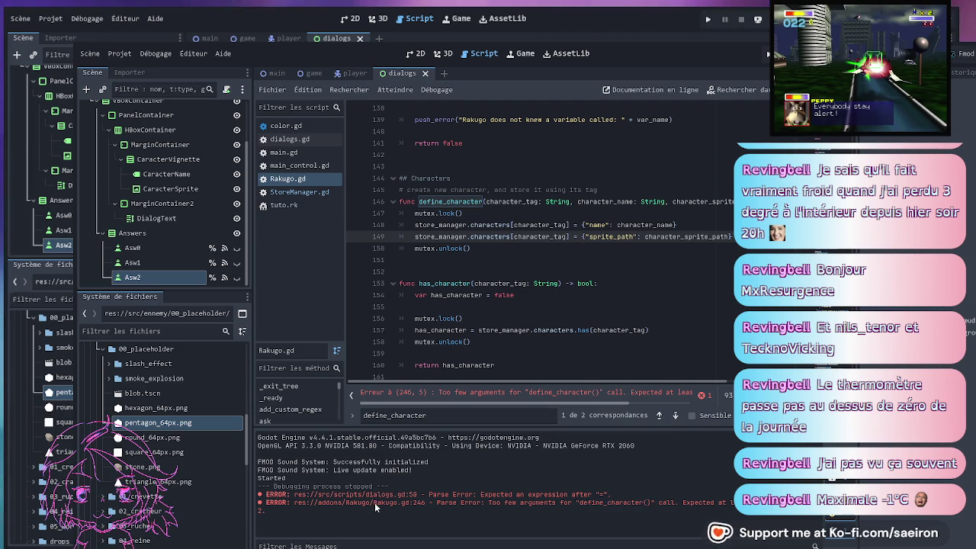
scroll(503, 305, down, 20)
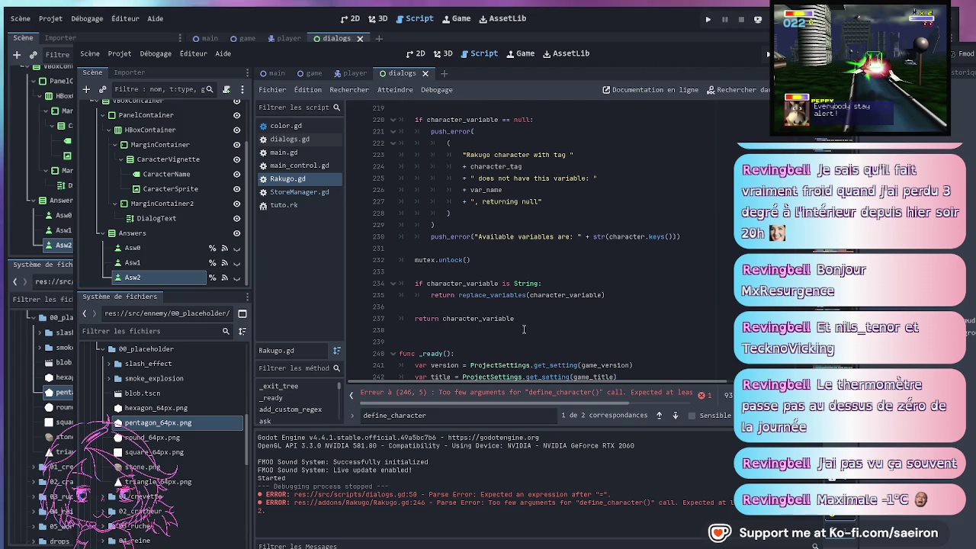
Pass "" as the narrator's sprite path in define_character, save, and run the project
scroll(523, 329, down, 4)
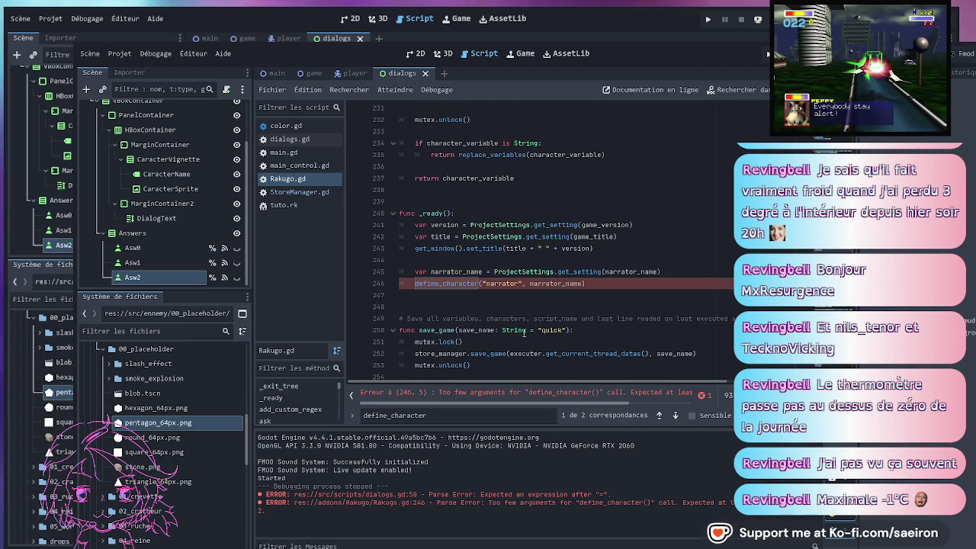
click(599, 282)
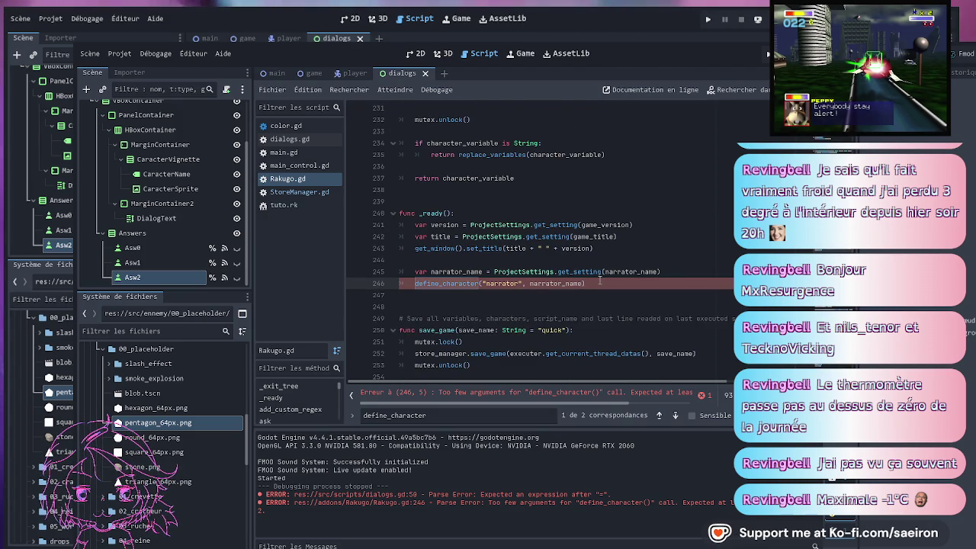
text(, "")
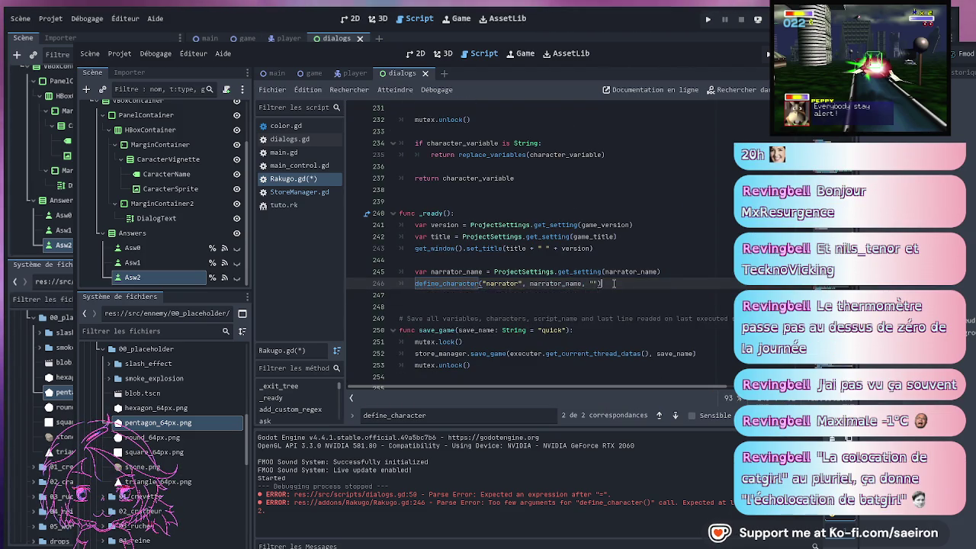
key(ctrl+s)
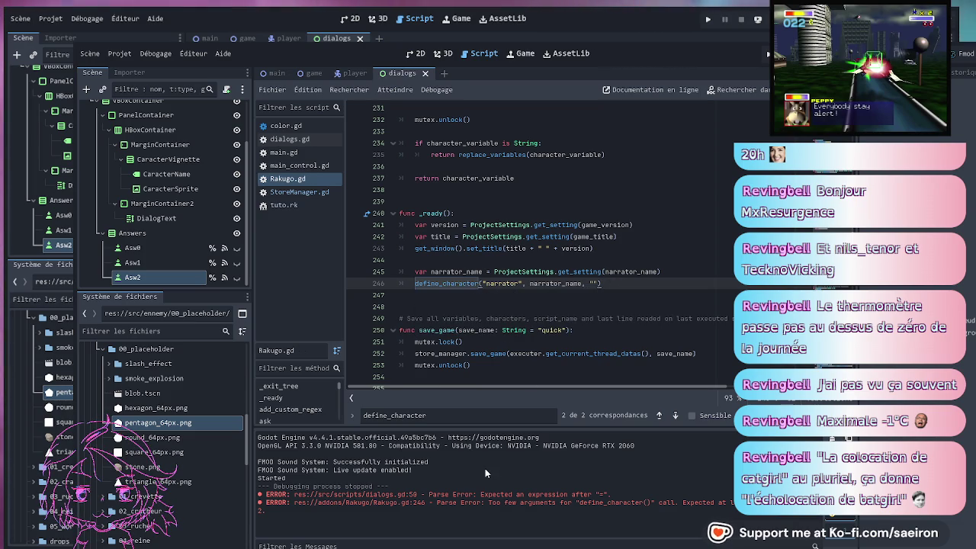
click(581, 305)
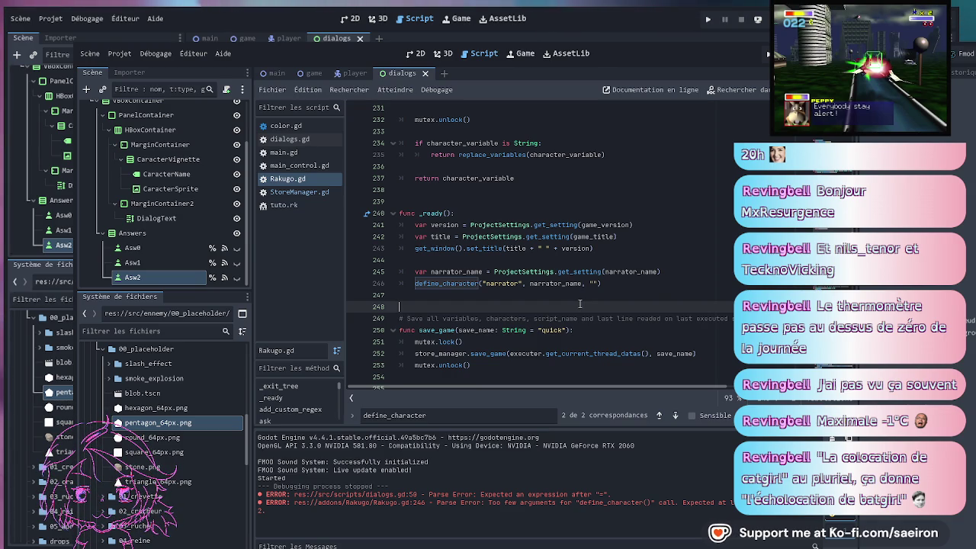
key(ctrl+s)
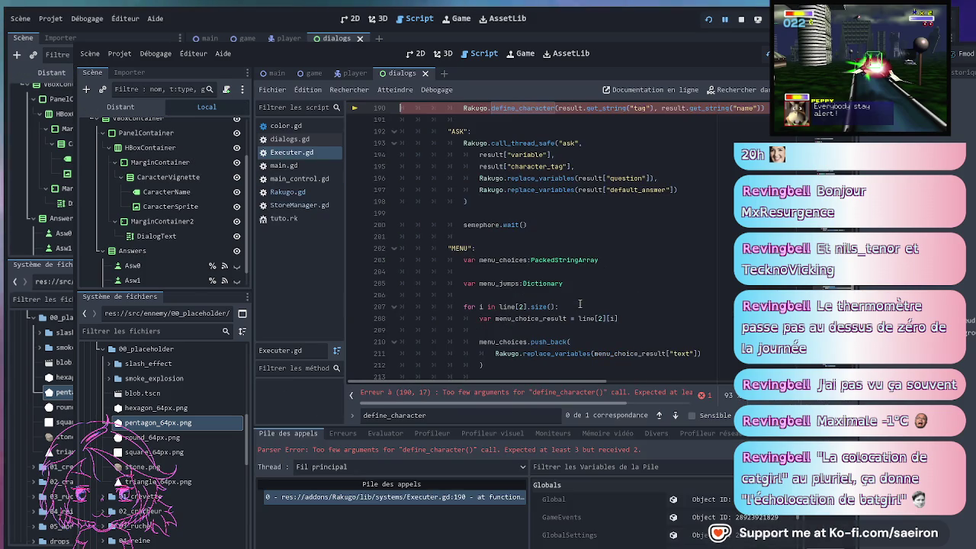
Locate the failing define_character call on line 190 of Executer.gd
scroll(599, 222, up, 5)
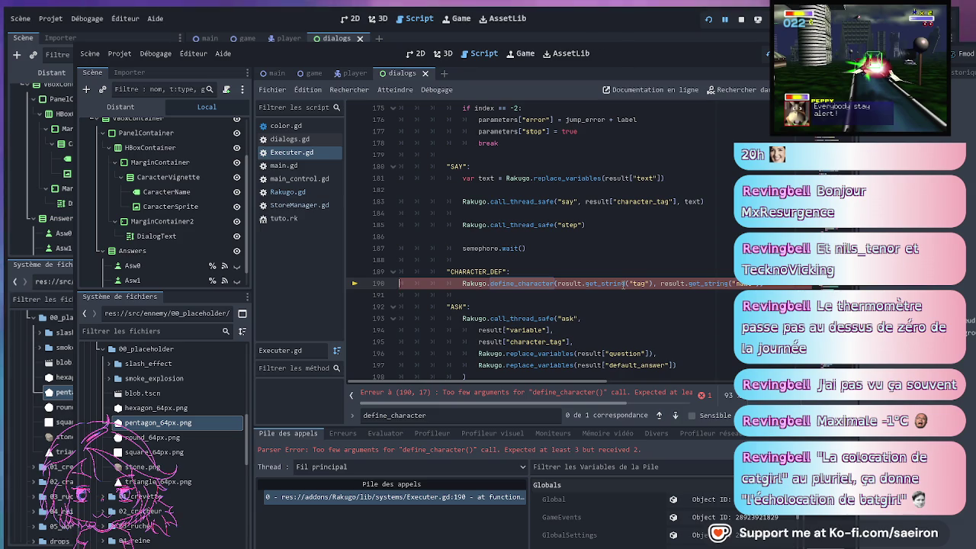
click(618, 308)
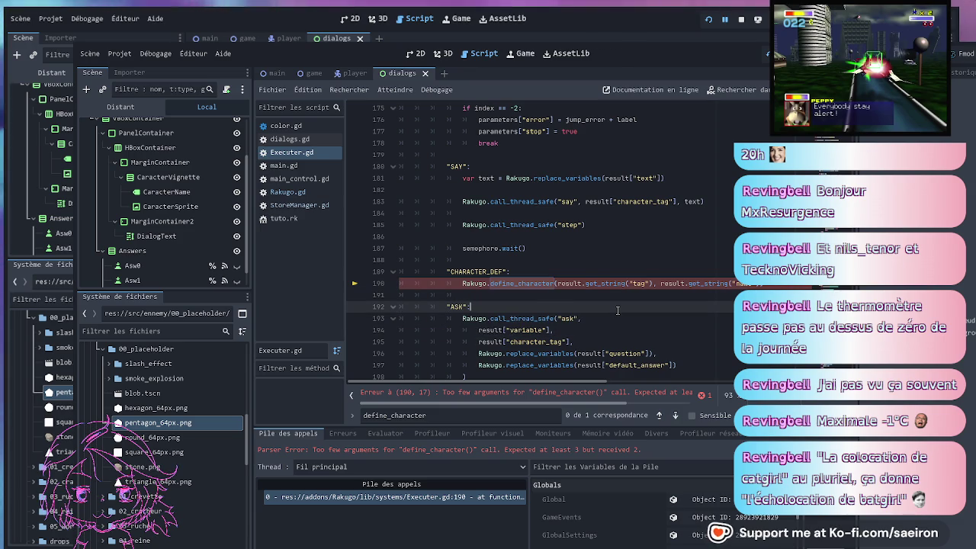
scroll(618, 311, up, 4)
scroll(617, 311, down, 4)
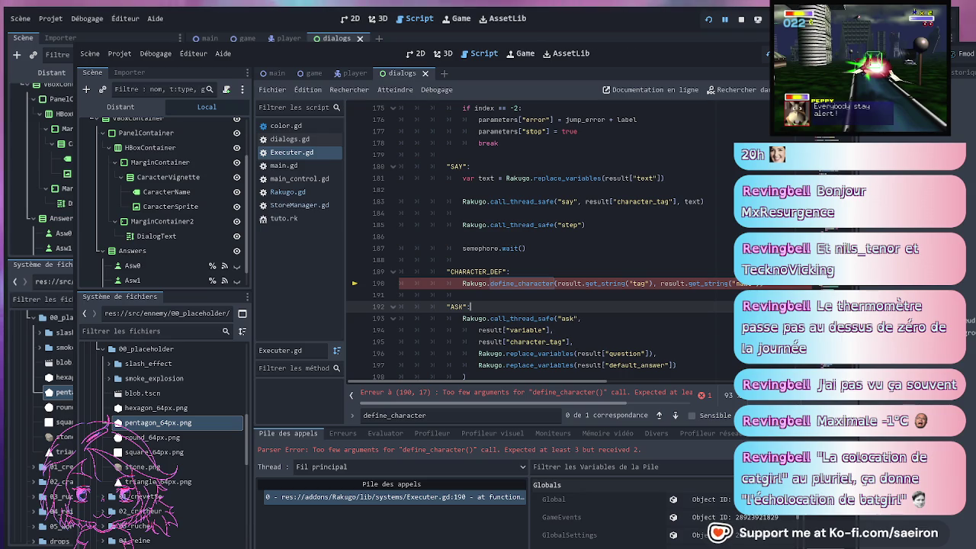
click(463, 294)
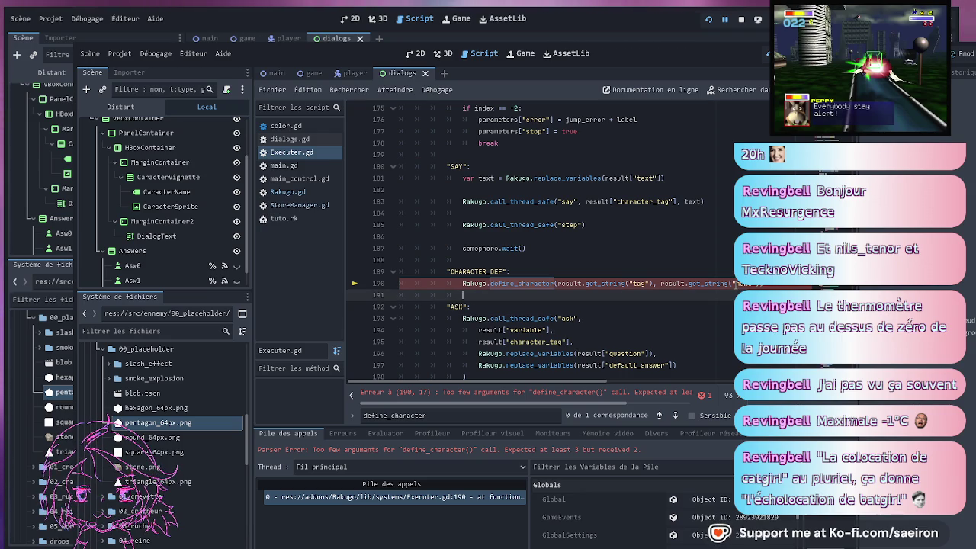
Stop the game, add a third result.get_string argument to the CHARACTER_DEF call, save and rerun
key(F8)
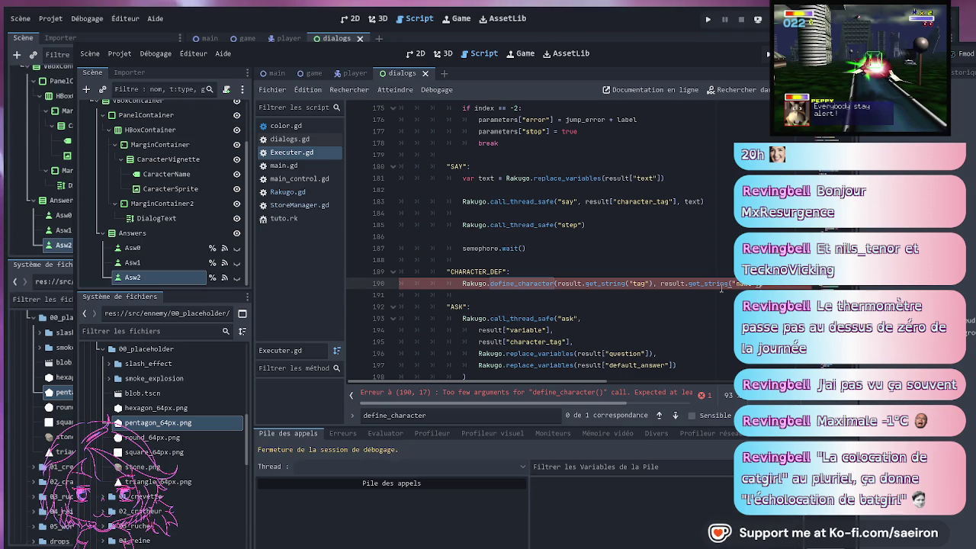
drag(660, 283, 758, 283)
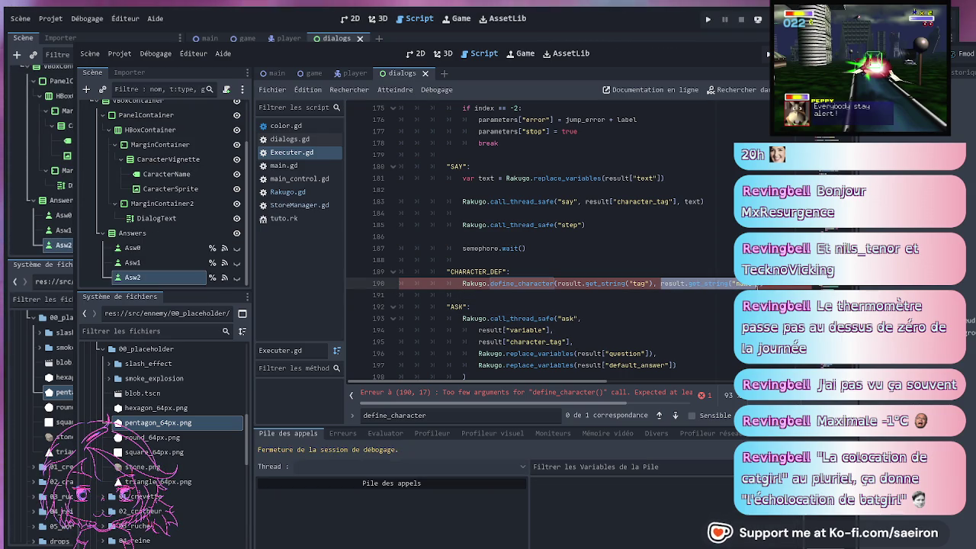
click(759, 284)
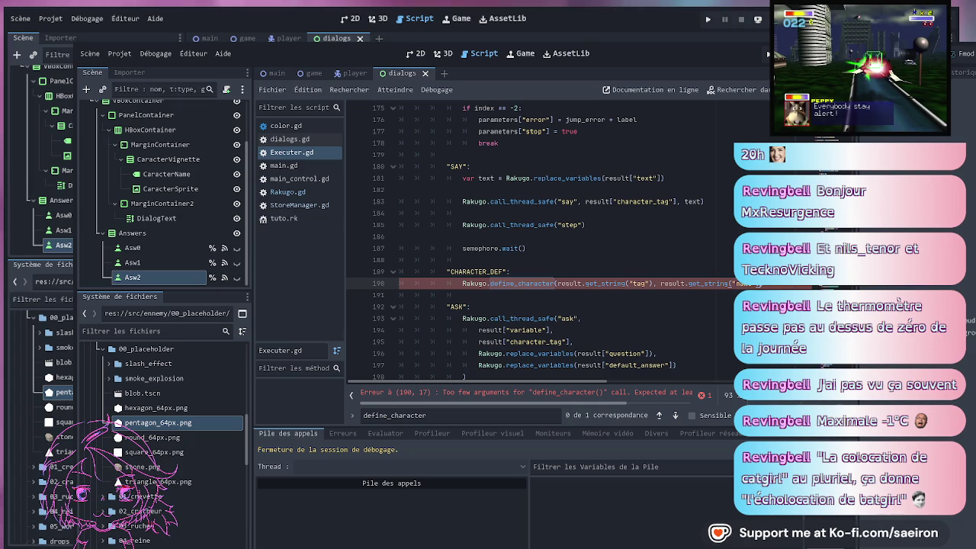
key(ctrl+v)
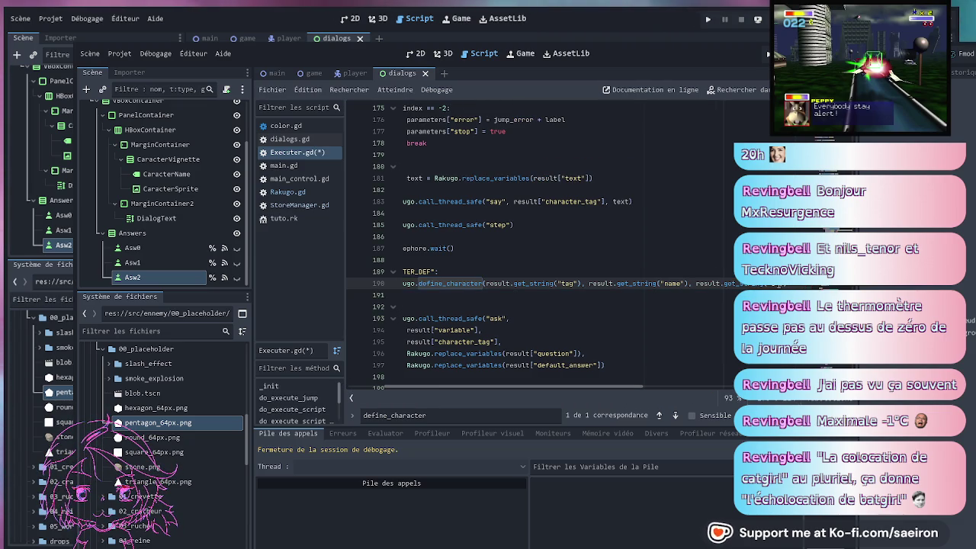
scroll(534, 251, right, 2)
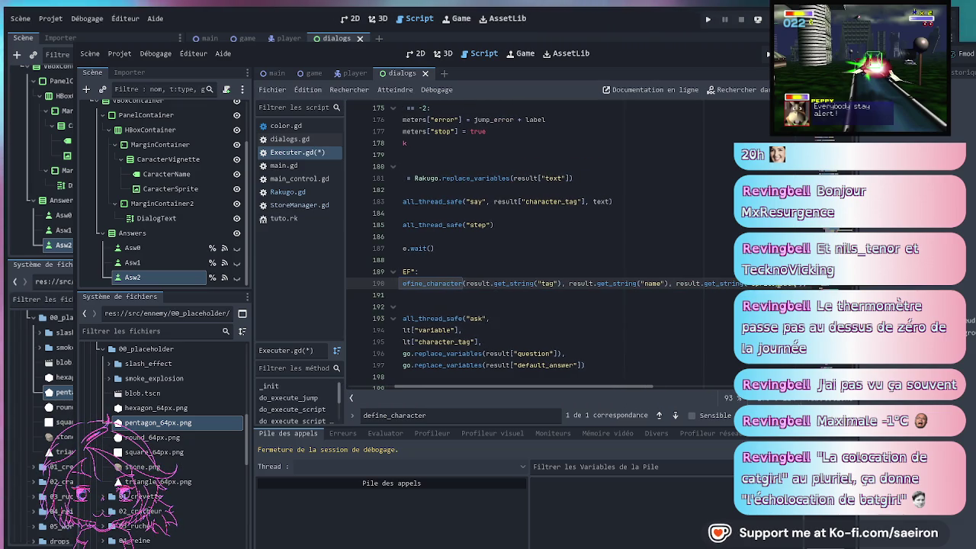
key(ctrl+s)
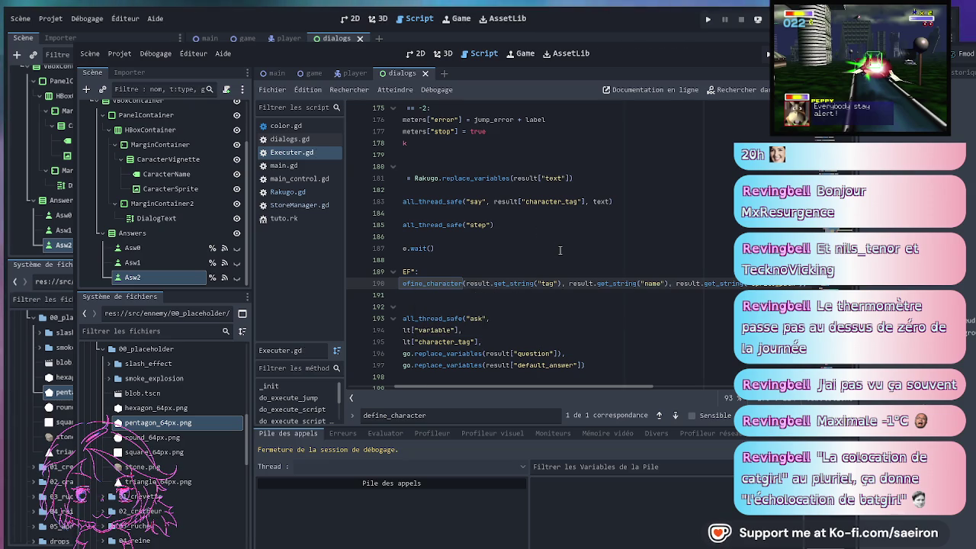
key(ctrl+s)
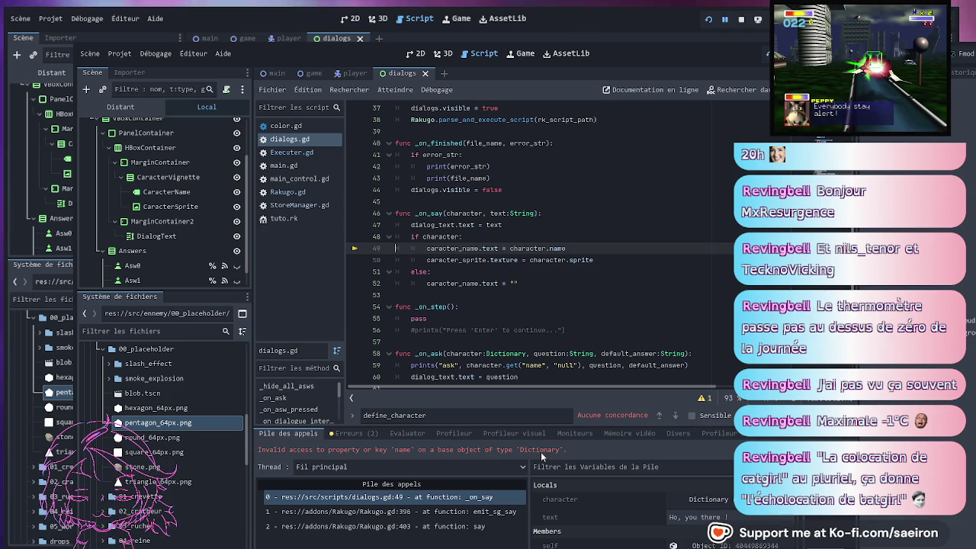
Switch from dialogs.gd's _on_say to StoreManager.gd and scroll through its code
click(522, 273)
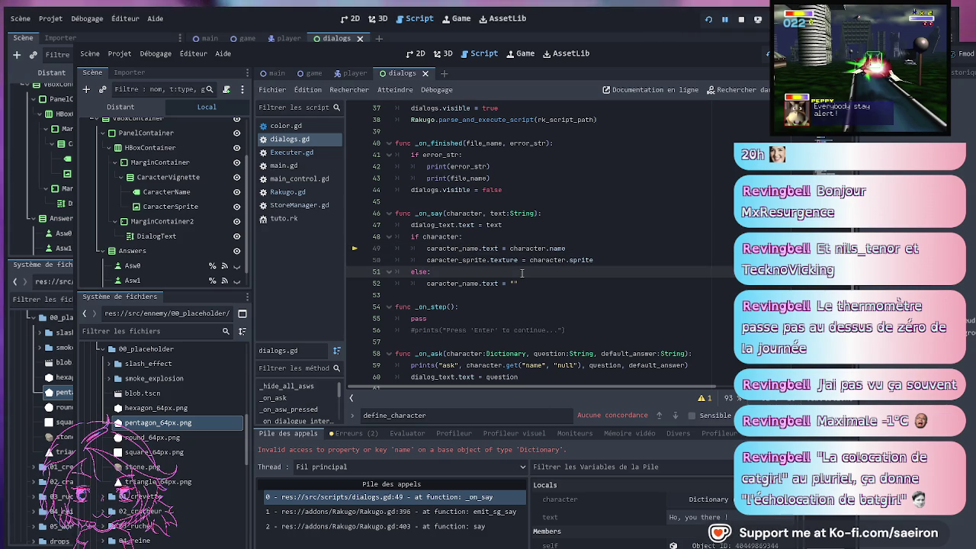
key(alt+Left)
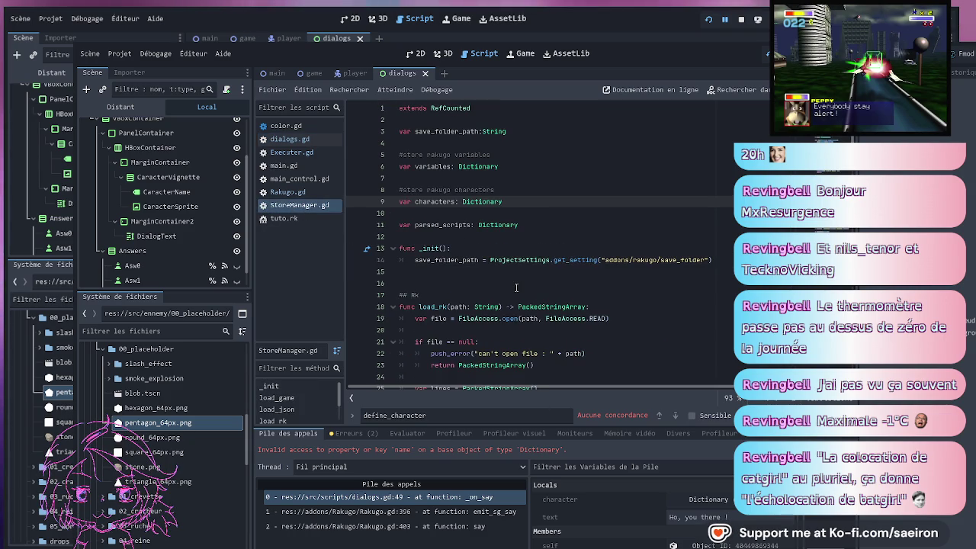
click(516, 286)
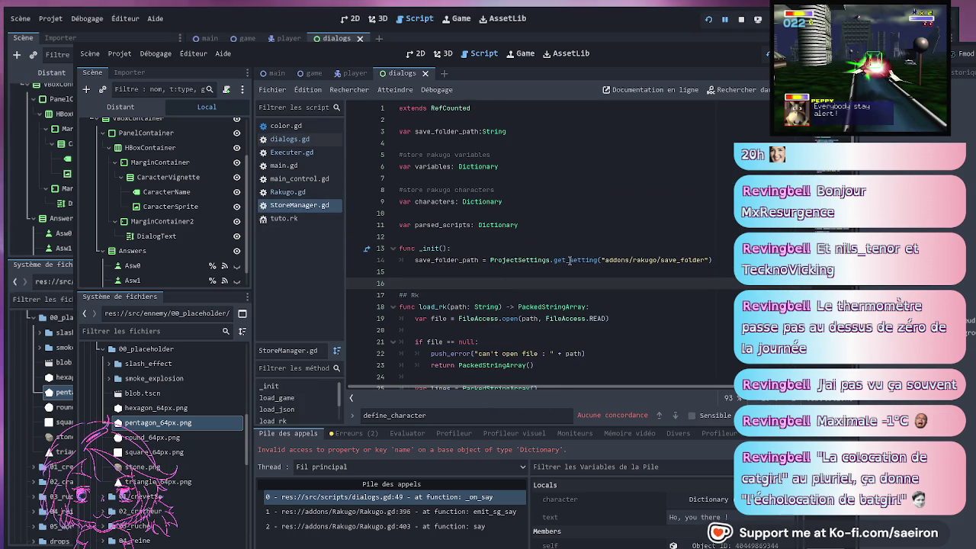
scroll(578, 260, down, 3)
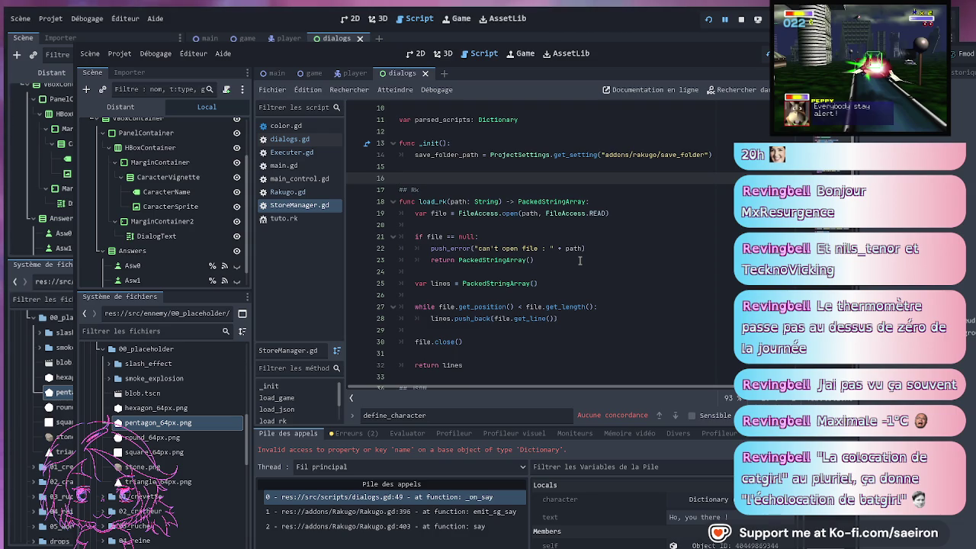
scroll(579, 261, down, 5)
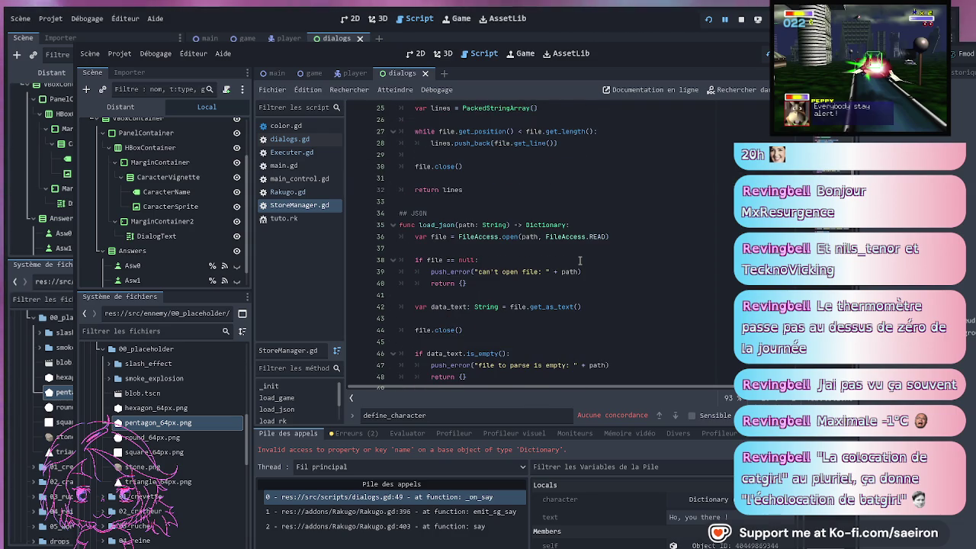
scroll(588, 265, down, 1)
scroll(606, 273, down, 4)
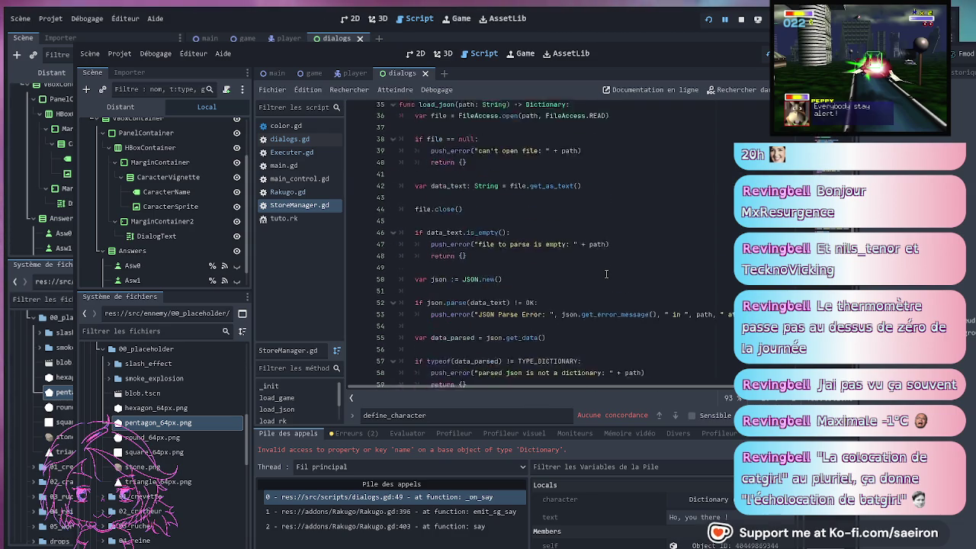
scroll(606, 273, down, 7)
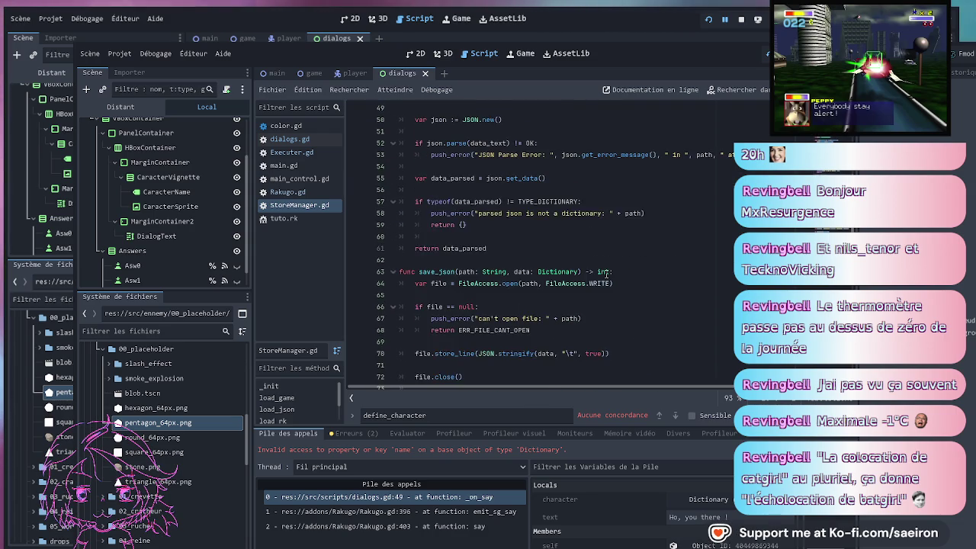
scroll(606, 274, down, 4)
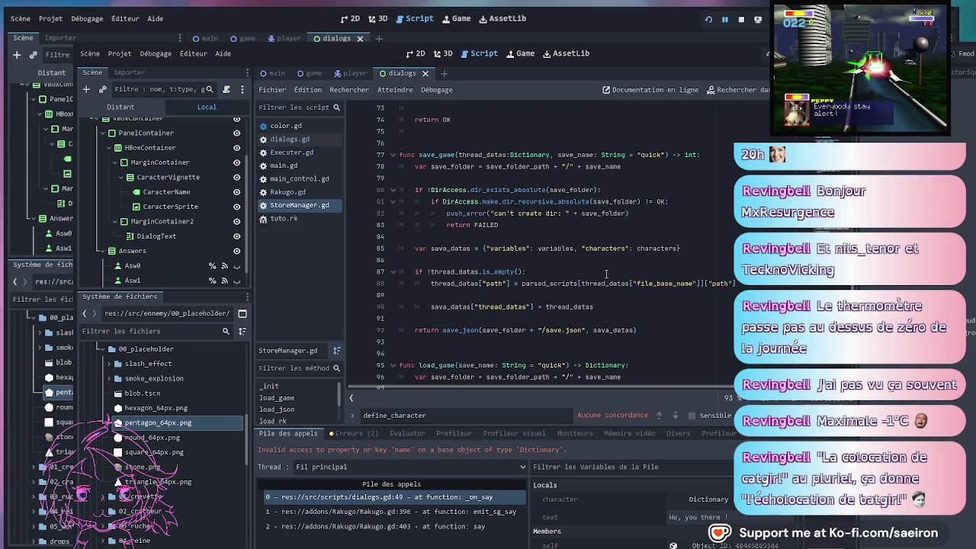
scroll(606, 273, down, 4)
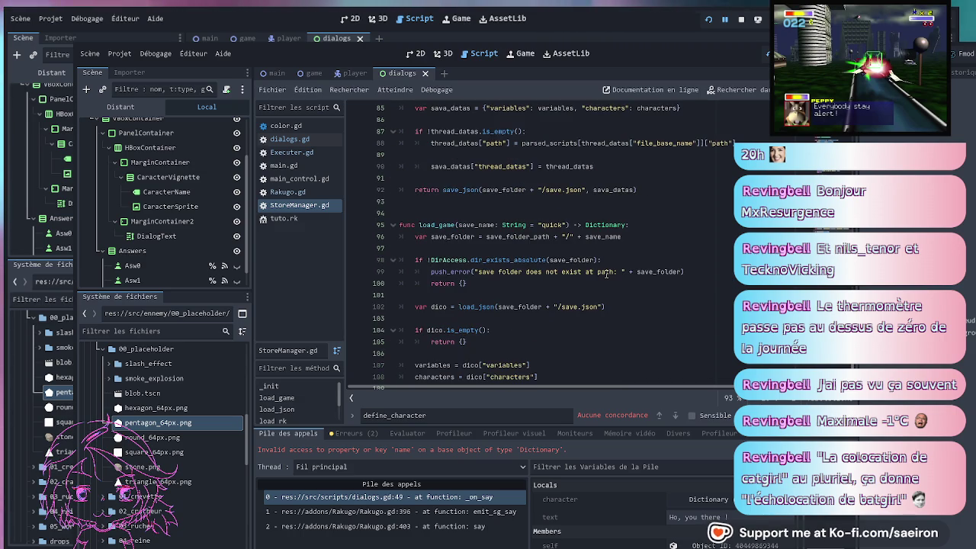
scroll(626, 282, down, 2)
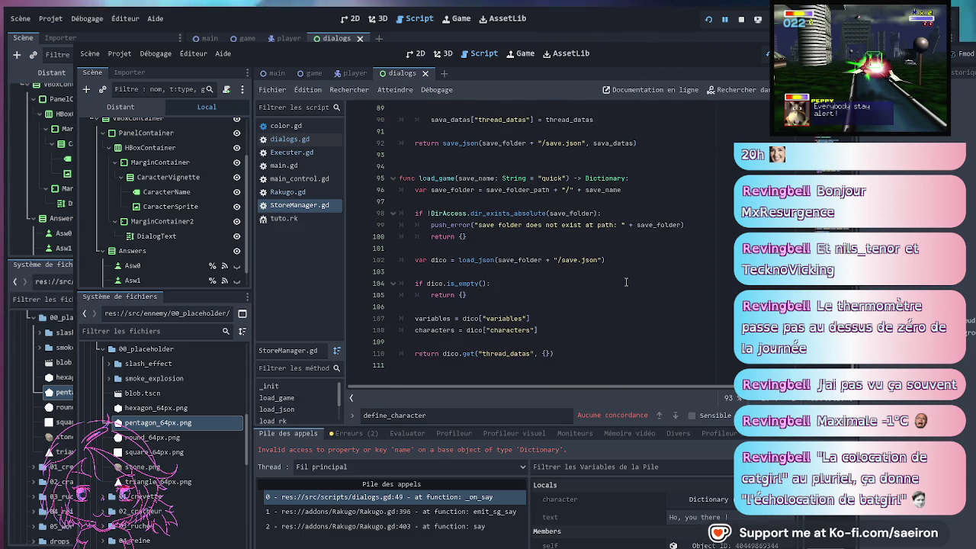
scroll(626, 282, up, 5)
scroll(626, 283, up, 20)
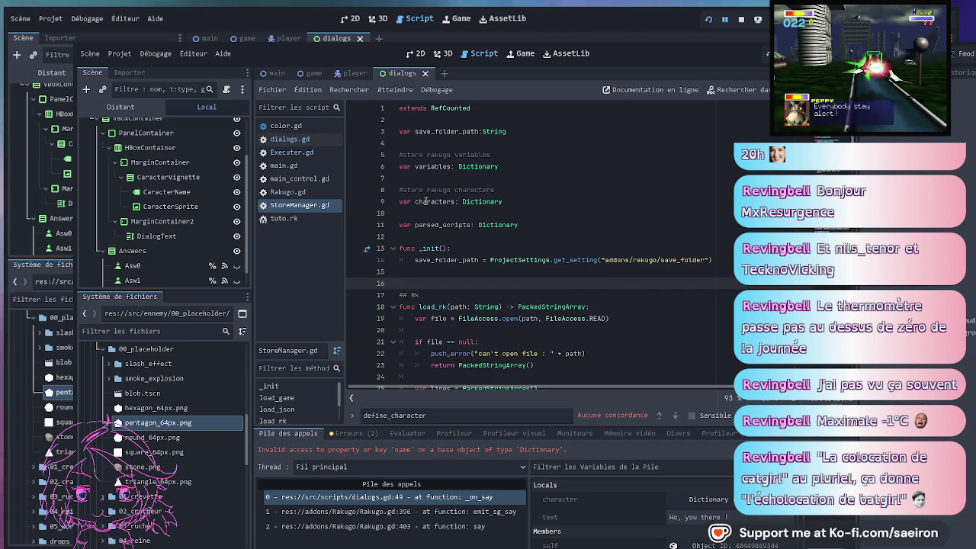
Search StoreManager.gd for 'characters' to reach save_game's saved-data dictionary
double_click(435, 201)
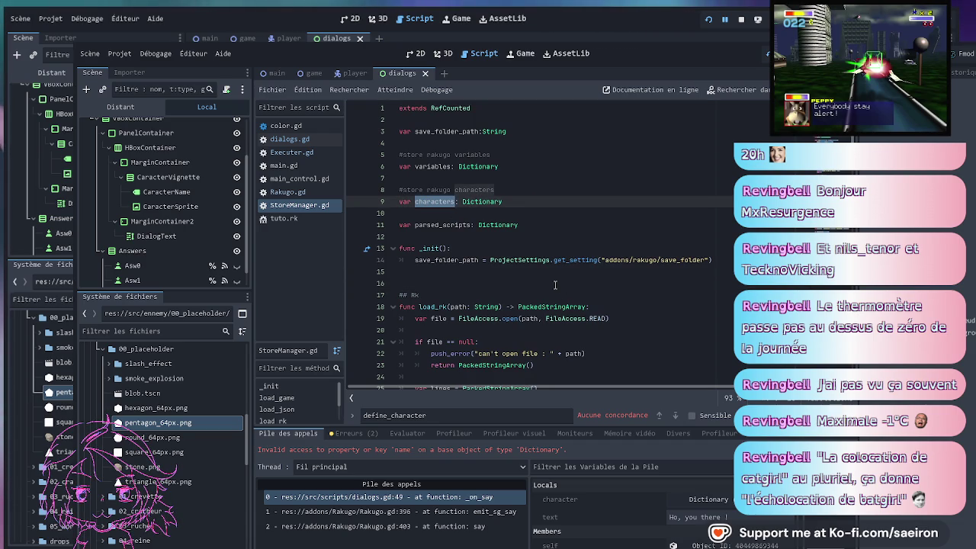
scroll(555, 286, down, 4)
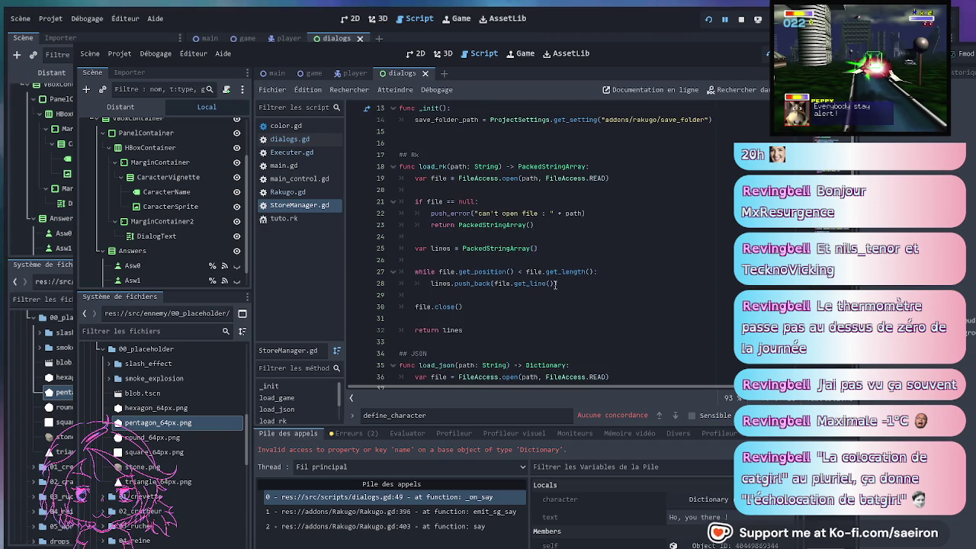
scroll(555, 283, down, 10)
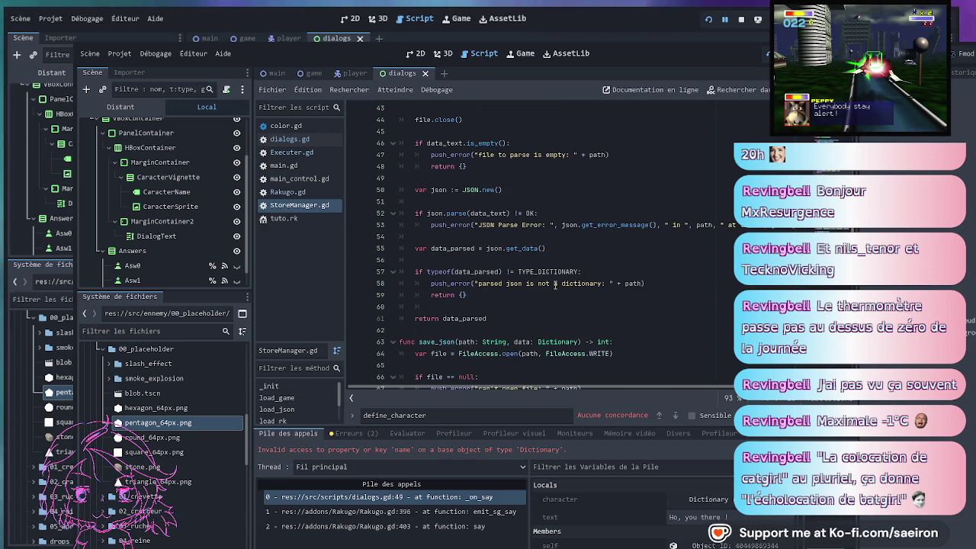
scroll(555, 285, down, 4)
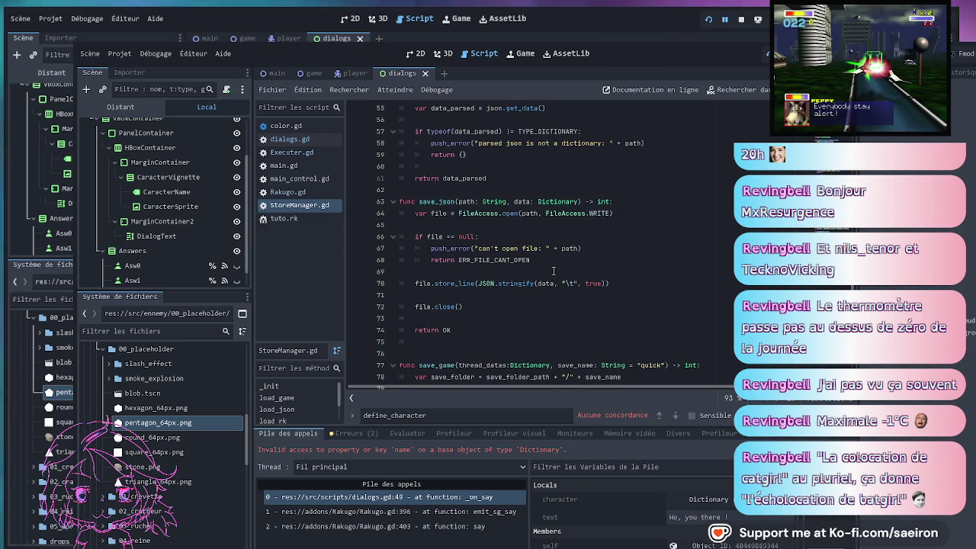
key(ctrl+f)
text(characters)
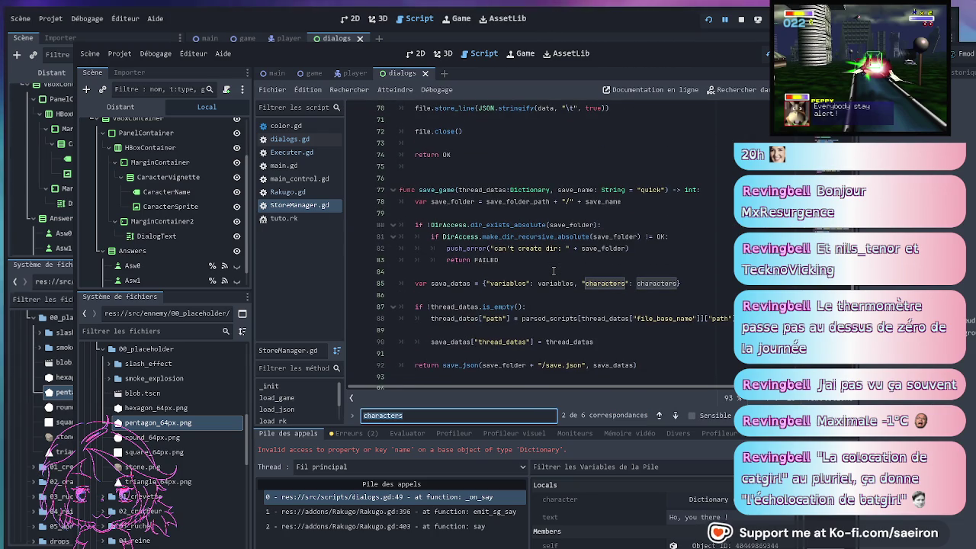
scroll(553, 271, down, 1)
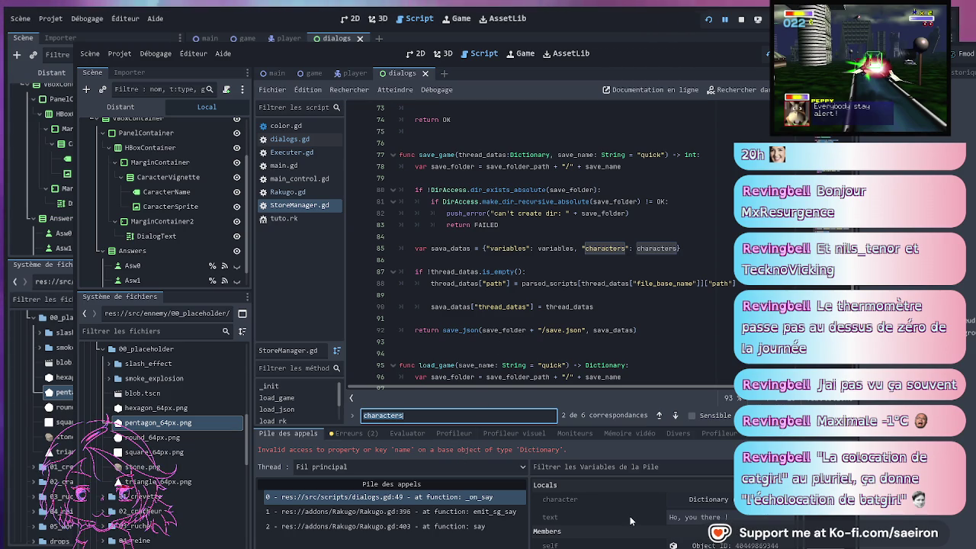
Expand the character Dictionary in the debugger and make the debugger panel taller
click(717, 501)
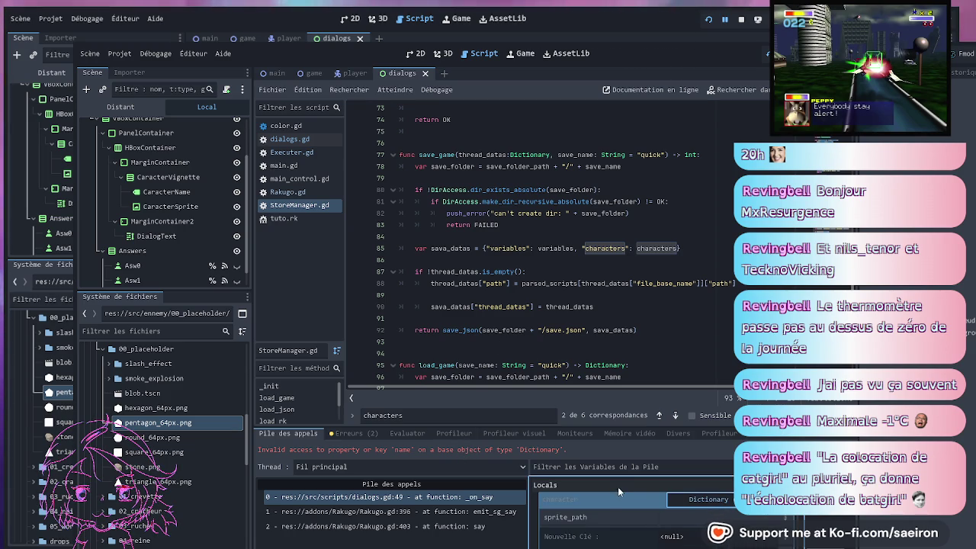
scroll(618, 503, down, 2)
scroll(595, 529, down, 1)
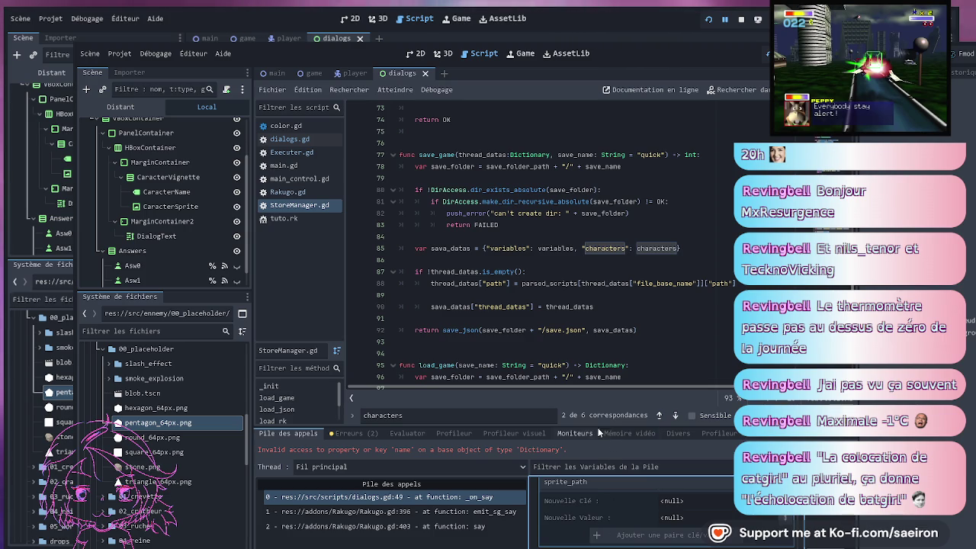
drag(561, 424, 561, 371)
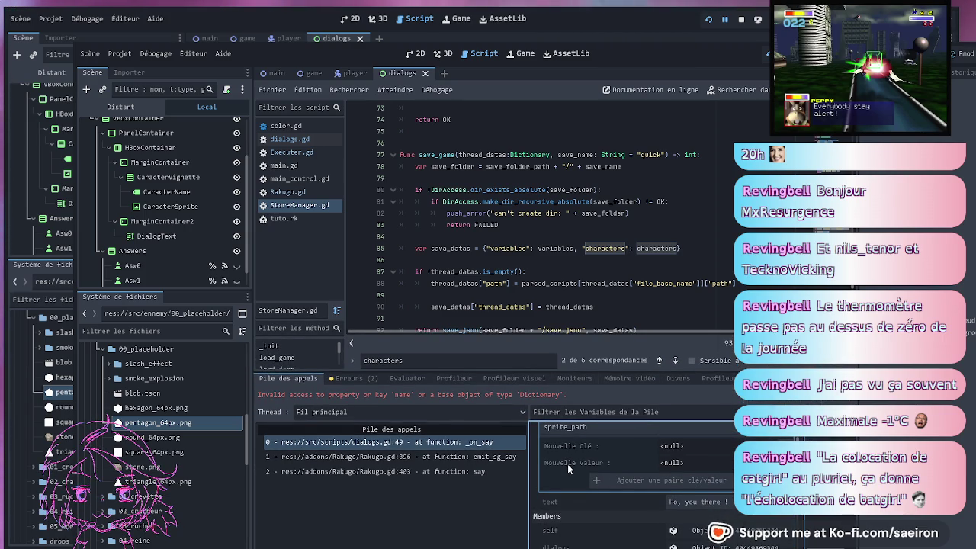
scroll(568, 464, down, 3)
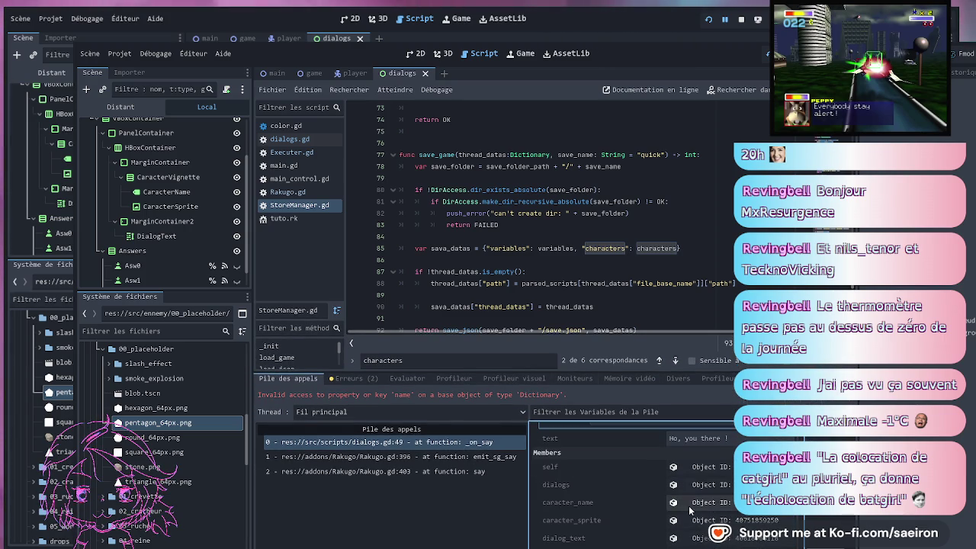
Inspect the caracter_name and caracter_sprite members, then re-expand the character Dictionary
click(687, 505)
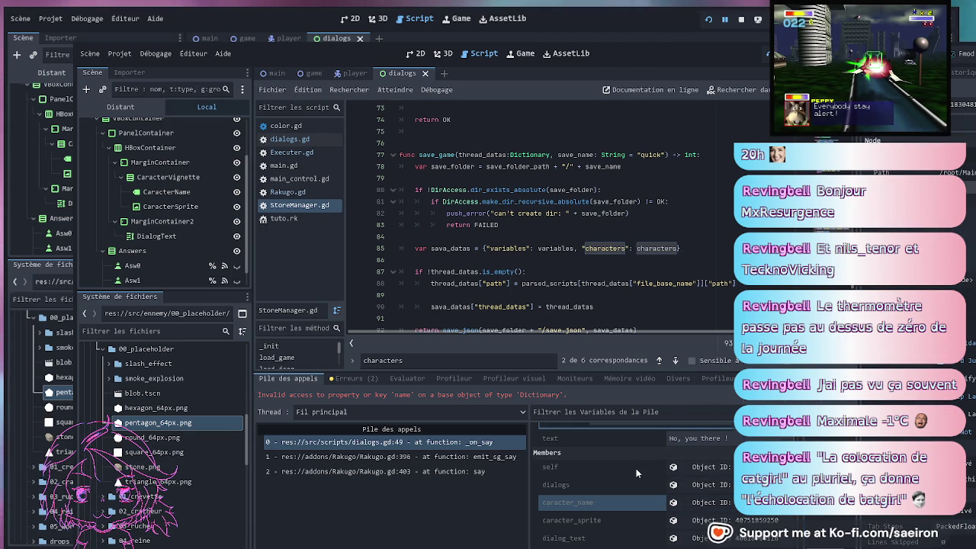
scroll(636, 468, up, 3)
scroll(641, 476, down, 3)
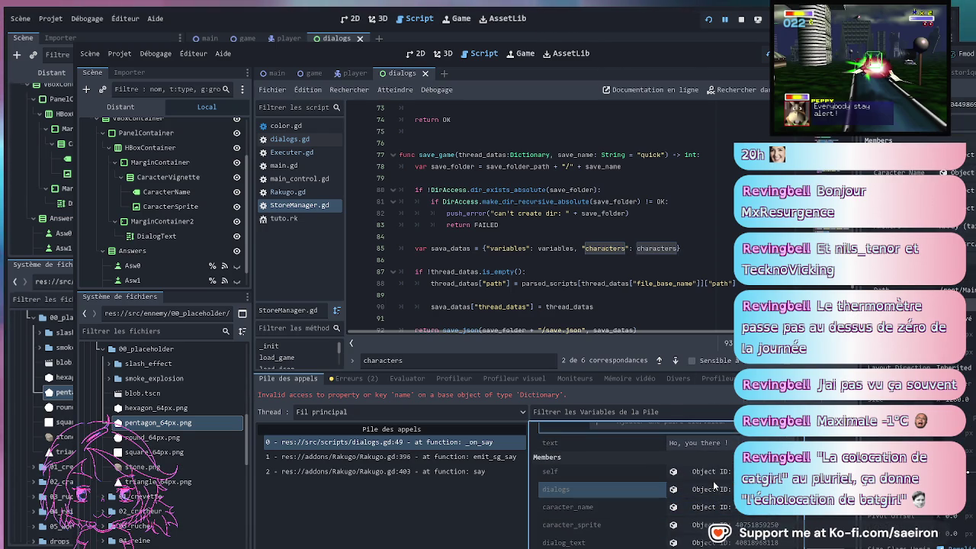
click(705, 524)
click(707, 507)
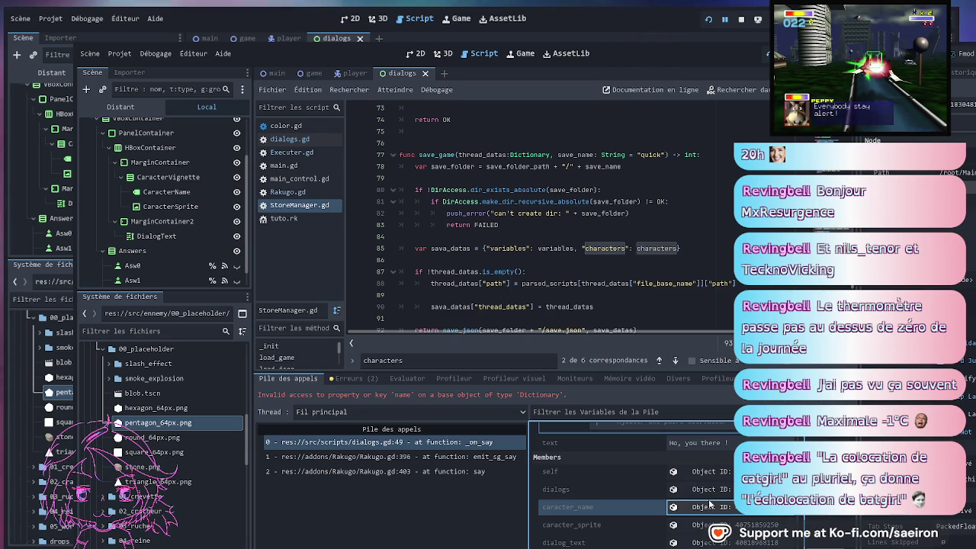
scroll(652, 512, up, 2)
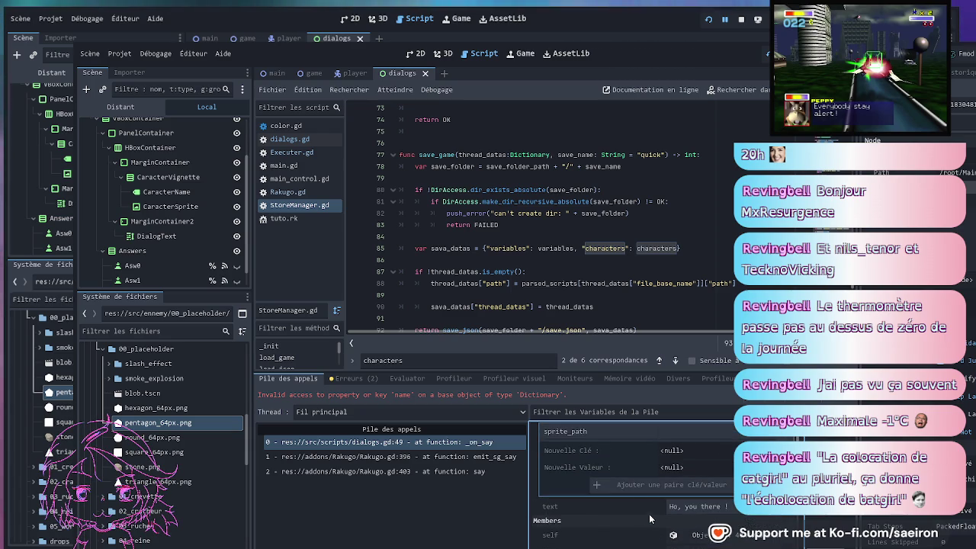
scroll(603, 505, up, 1)
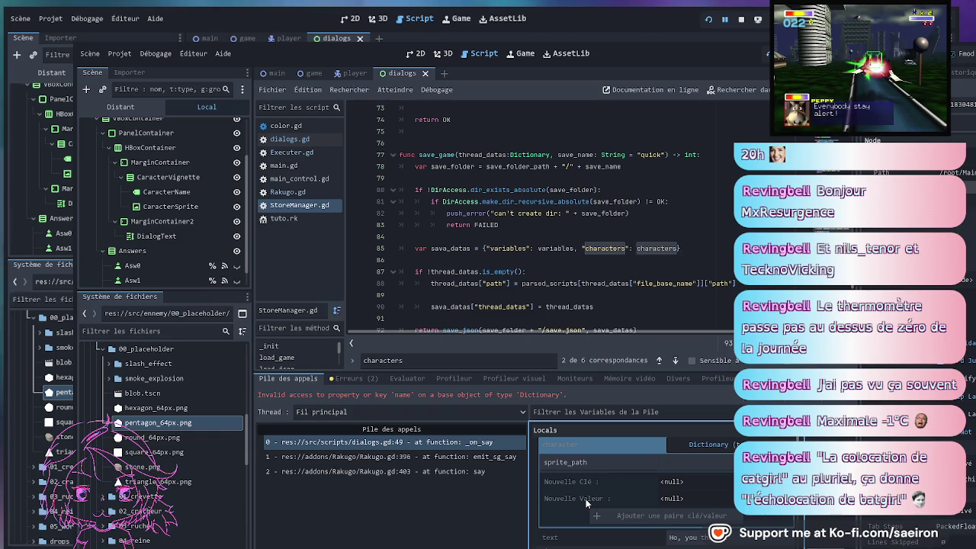
click(702, 445)
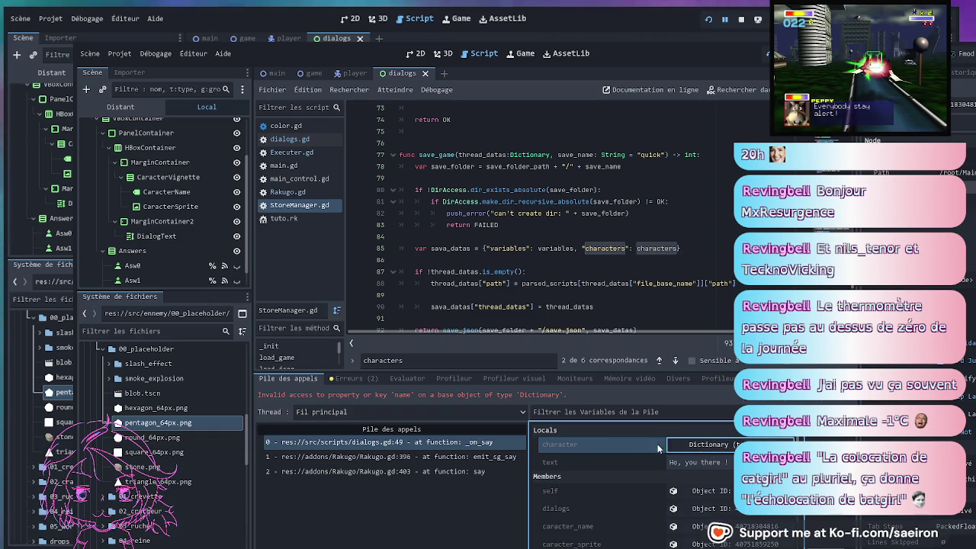
click(695, 446)
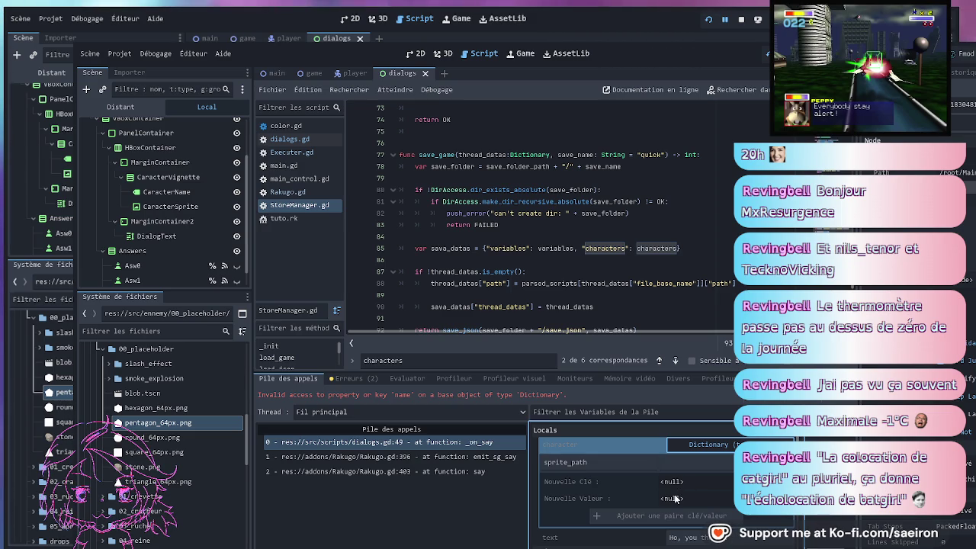
click(580, 259)
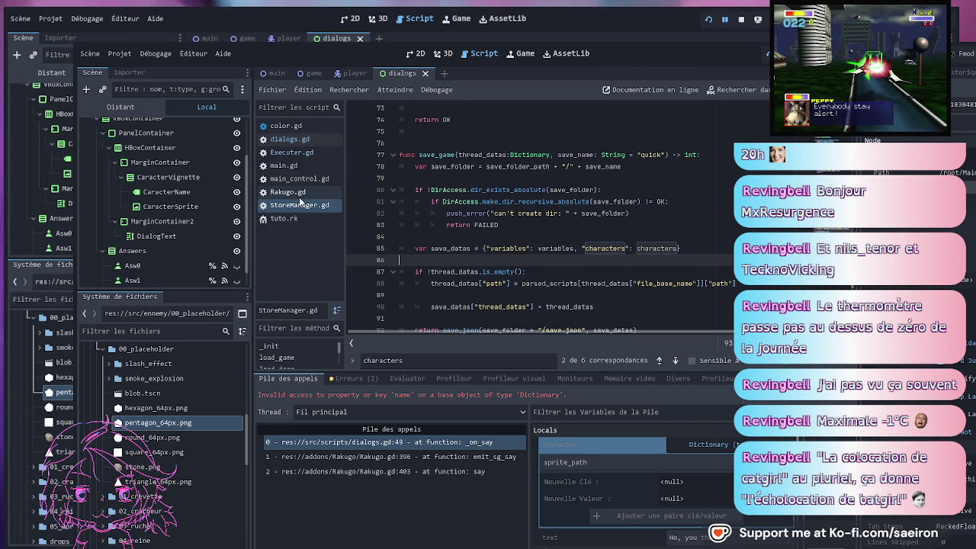
Show Executer.gd with a larger code area and review its SAY and CHARACTER_DEF branches
click(297, 153)
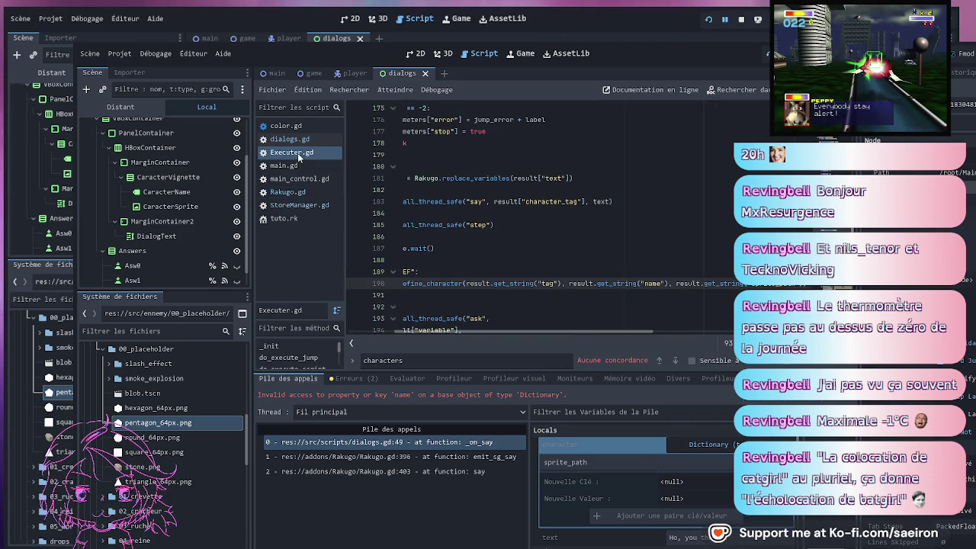
click(610, 260)
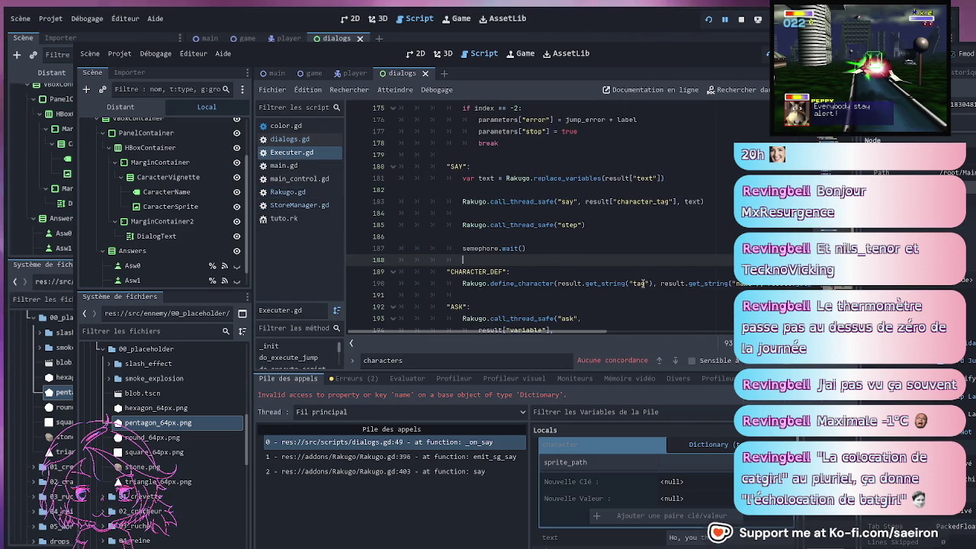
drag(595, 374, 595, 431)
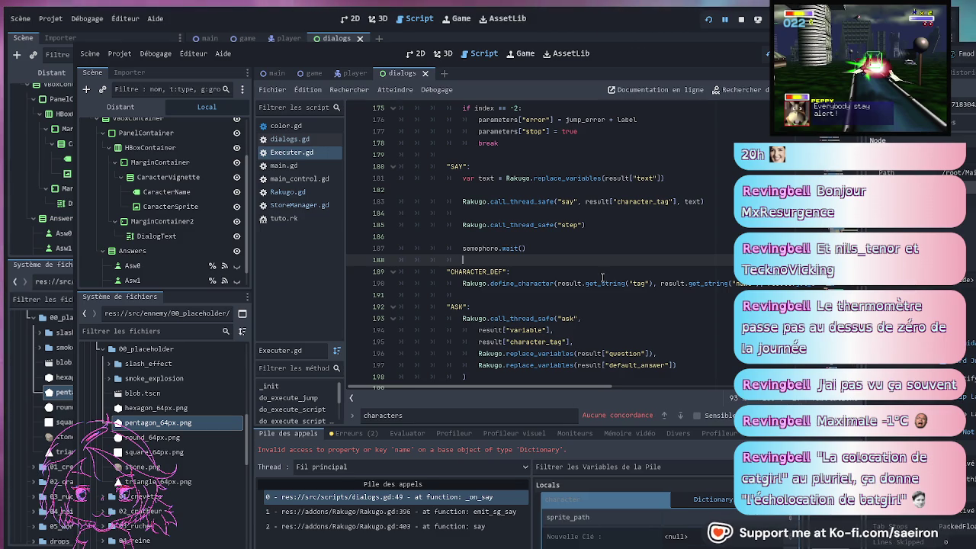
click(679, 183)
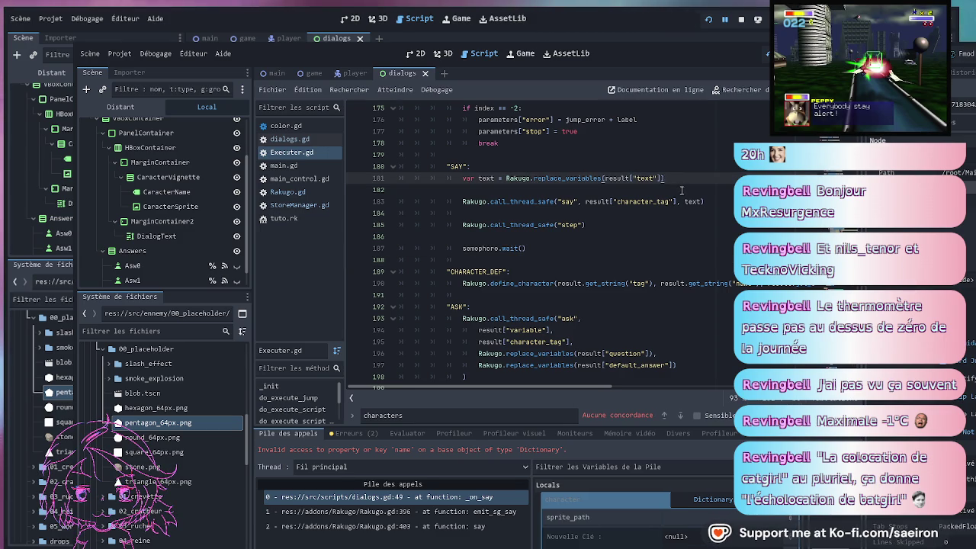
click(683, 201)
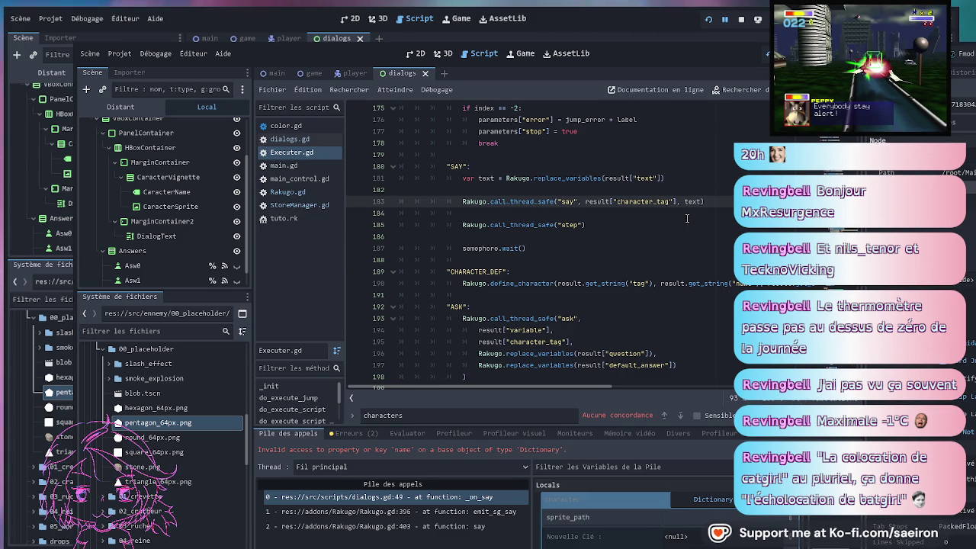
scroll(639, 243, right, 2)
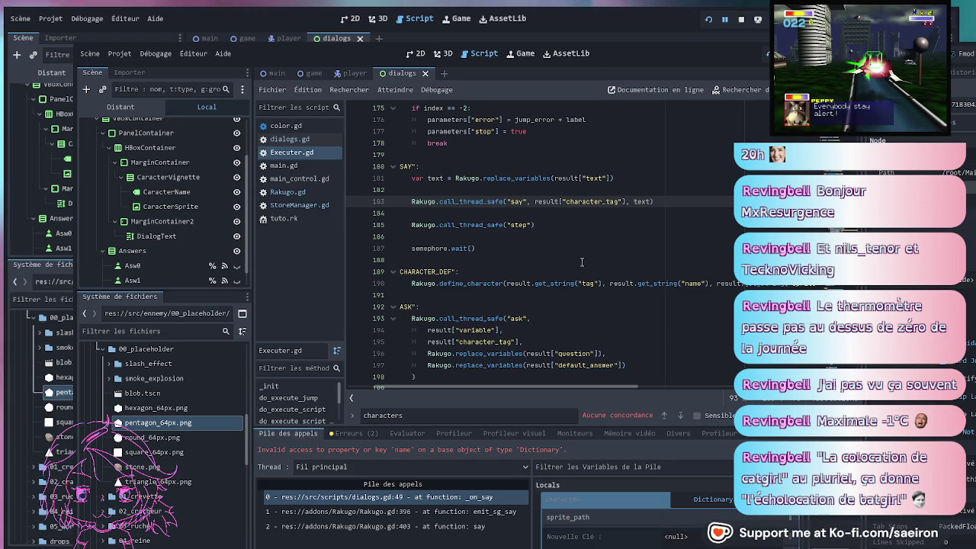
click(582, 261)
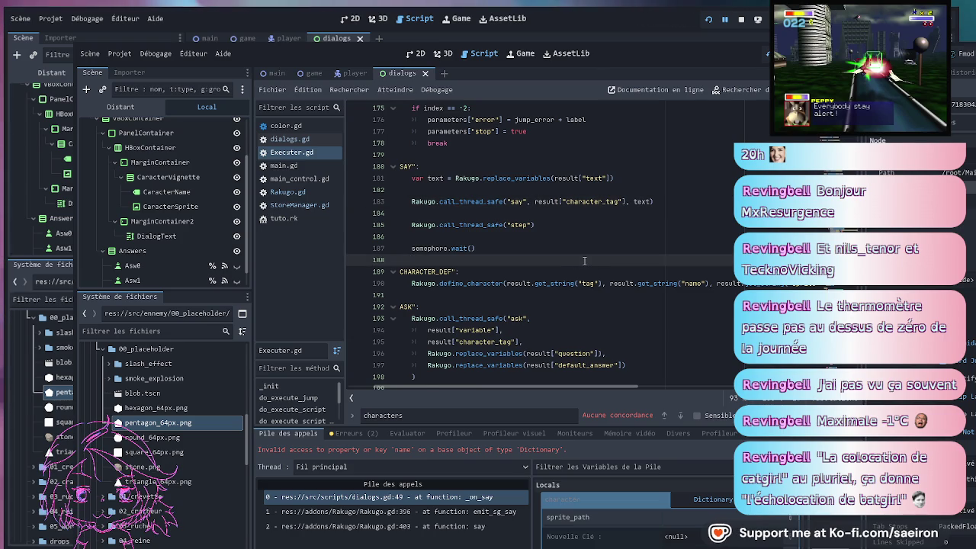
scroll(584, 261, right, 4)
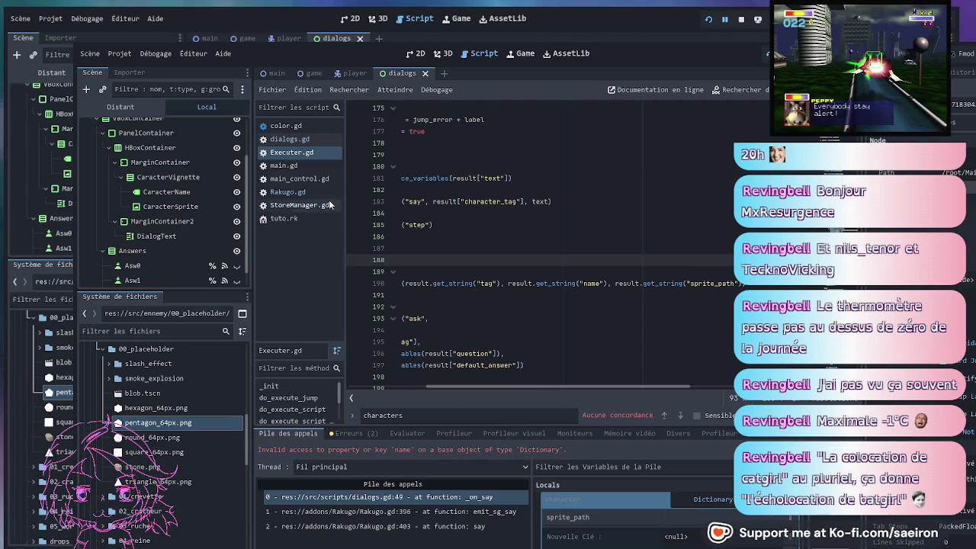
Glance at StoreManager.gd's save_game code, then move back through the script list
click(301, 218)
click(305, 205)
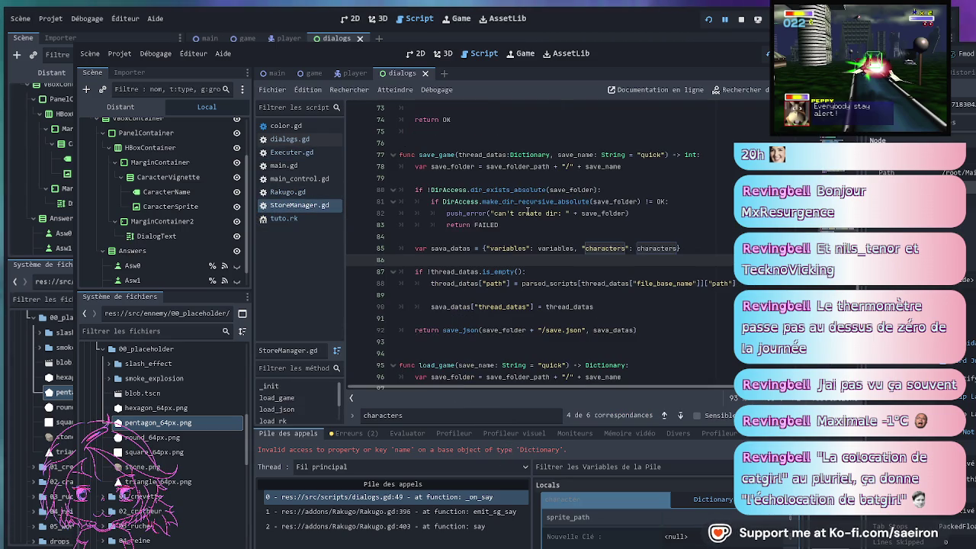
click(288, 191)
click(294, 153)
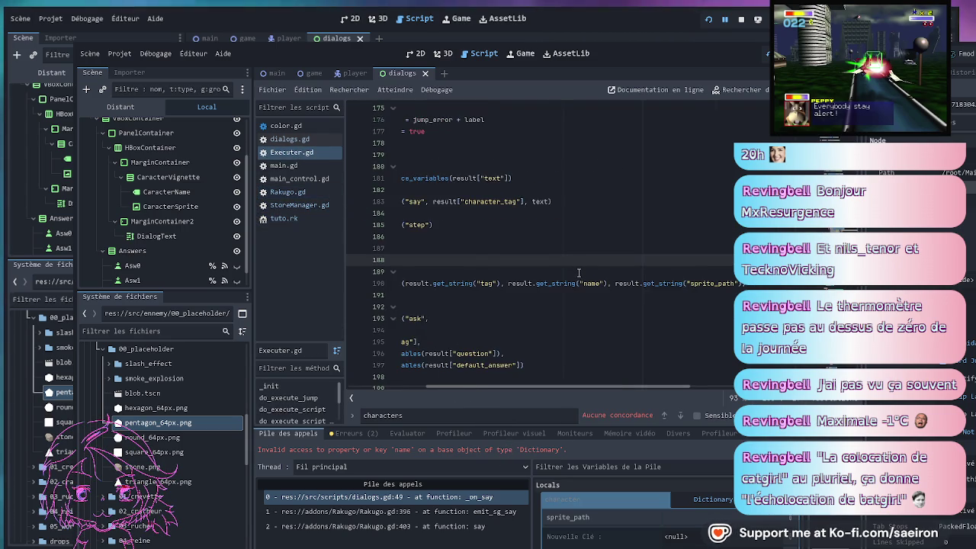
click(302, 141)
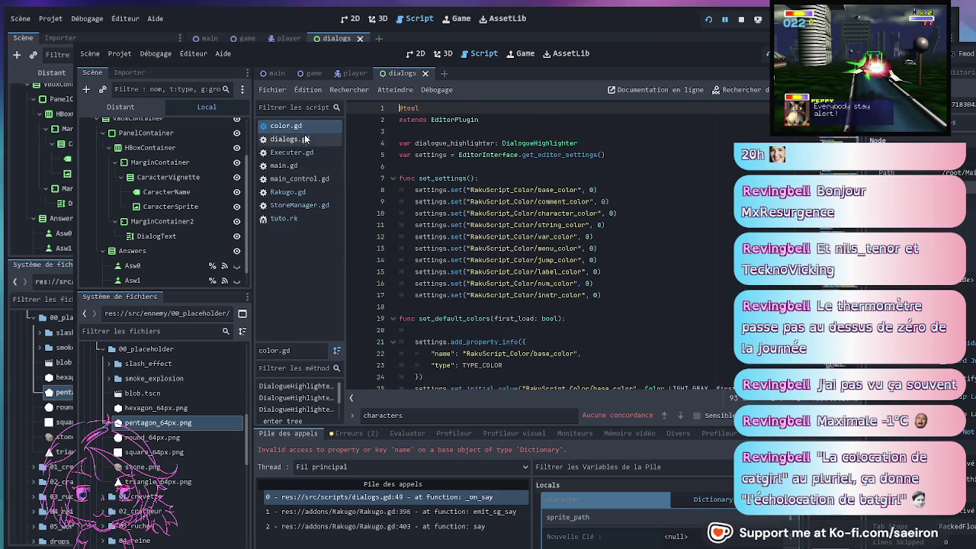
Comment out line 50 'character_sprite.texture = character.sprite' in _on_say and rerun the game
click(471, 248)
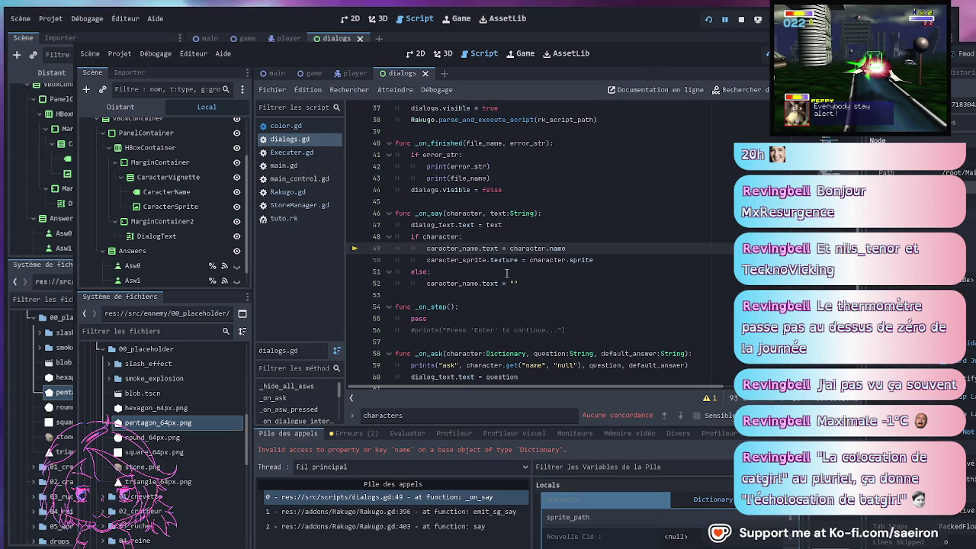
click(429, 258)
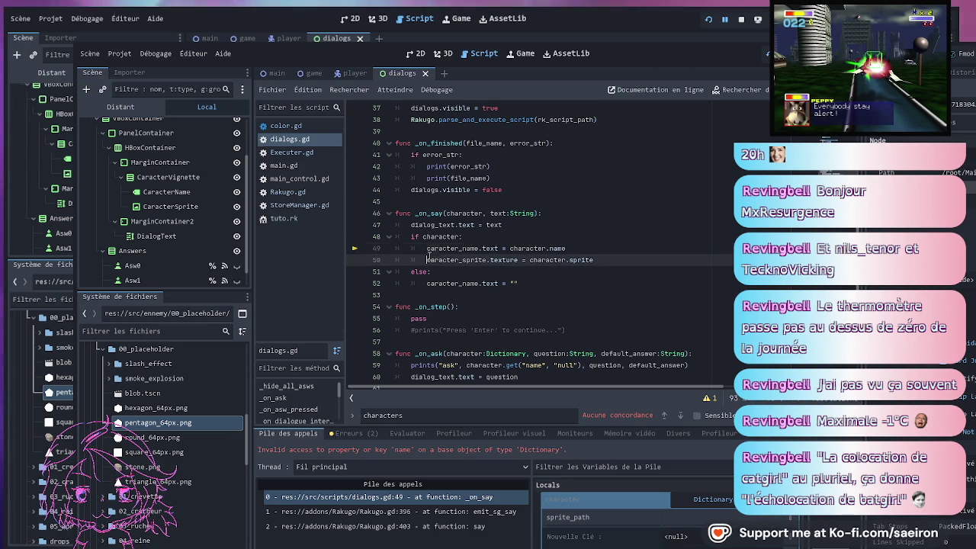
text(#)
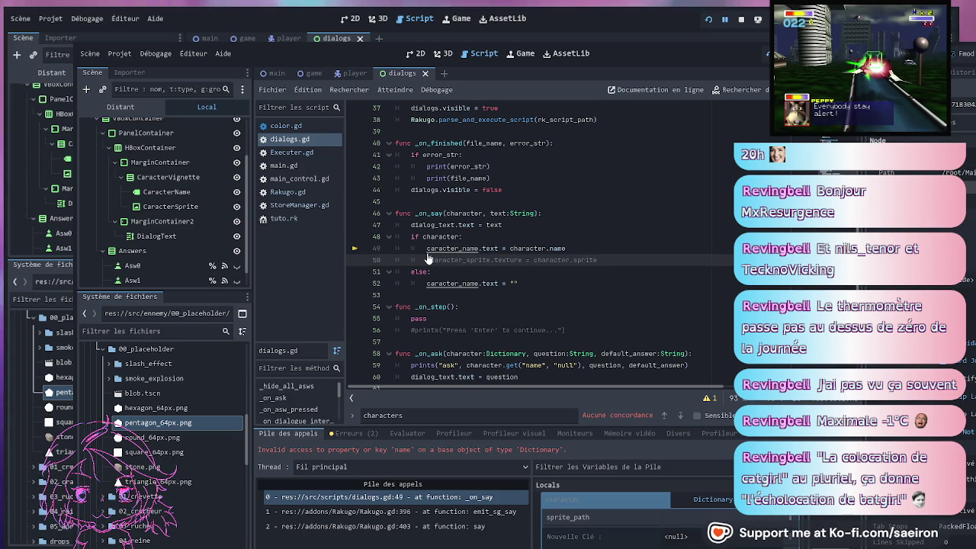
click(593, 245)
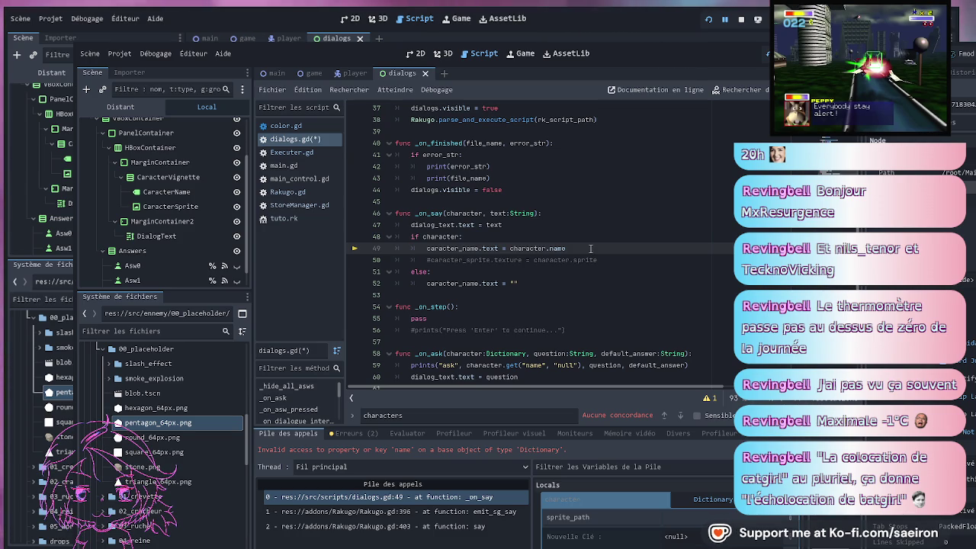
key(F5)
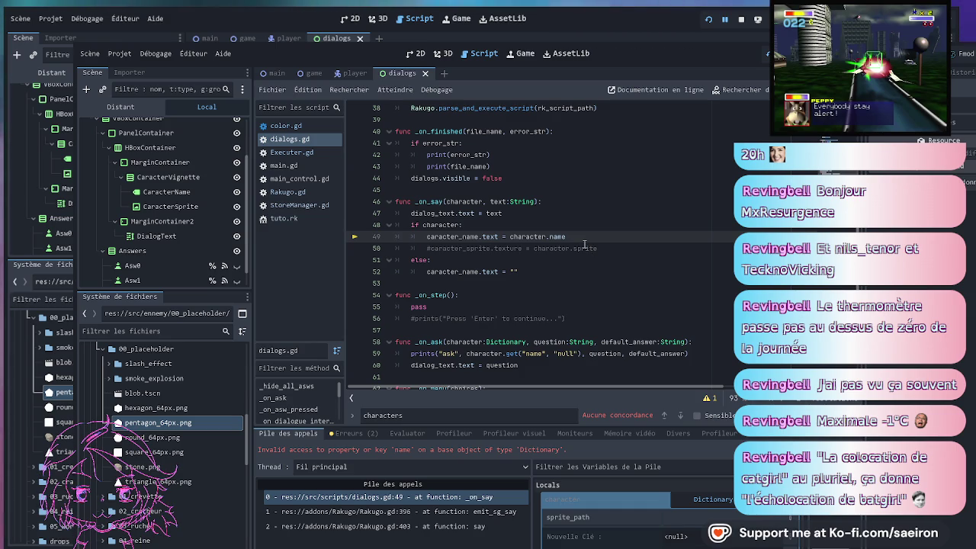
Step through call stack frames Rakugo.gd:403, Rakugo.gd:396 and dialogs.gd:49, then view tuto.rk and StoreManager.gd
click(446, 526)
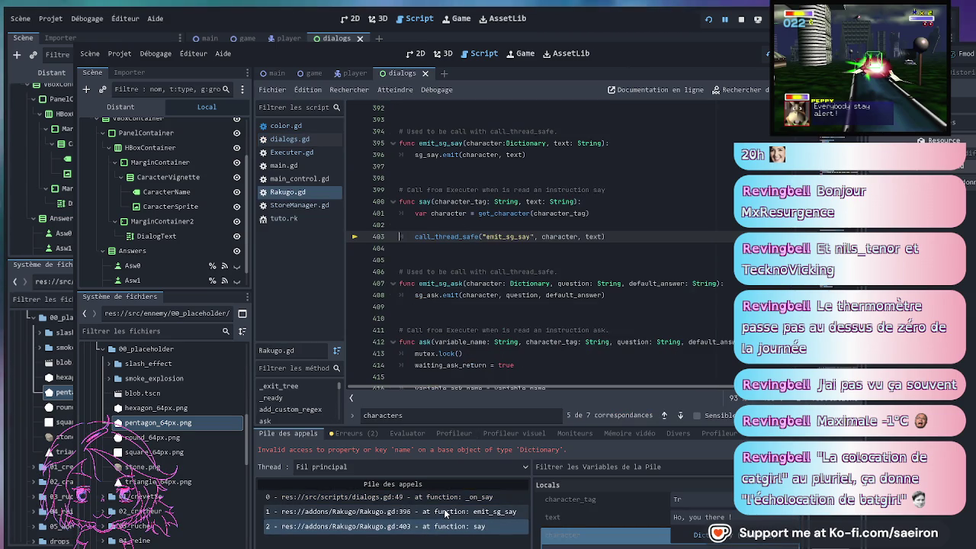
click(447, 512)
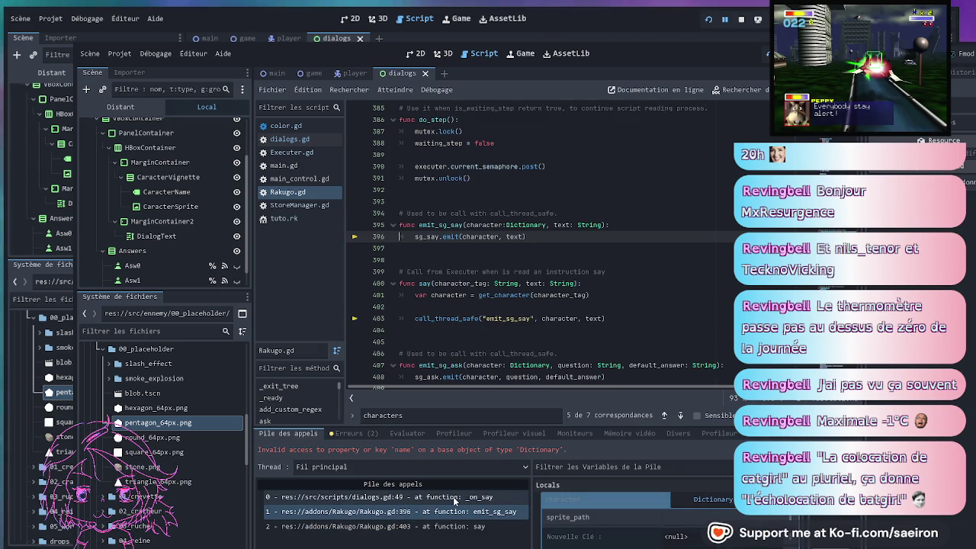
click(453, 497)
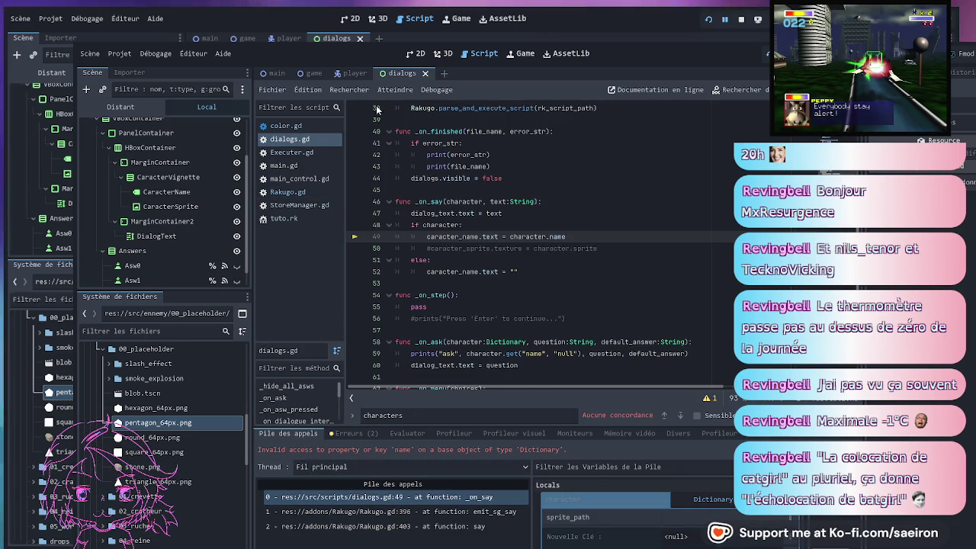
click(283, 218)
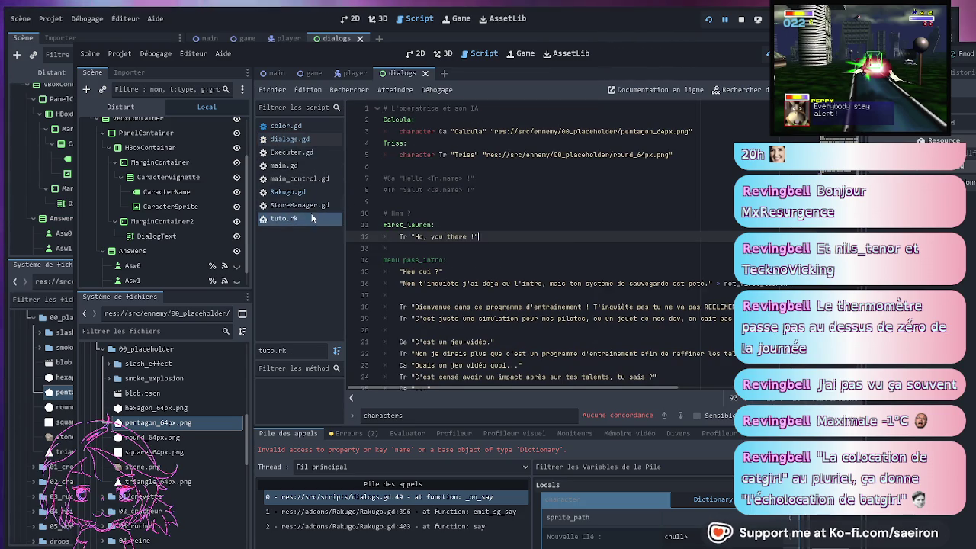
click(301, 205)
Open Rakugo.gd and step the call stack from _on_say to the say frame at line 403
click(292, 191)
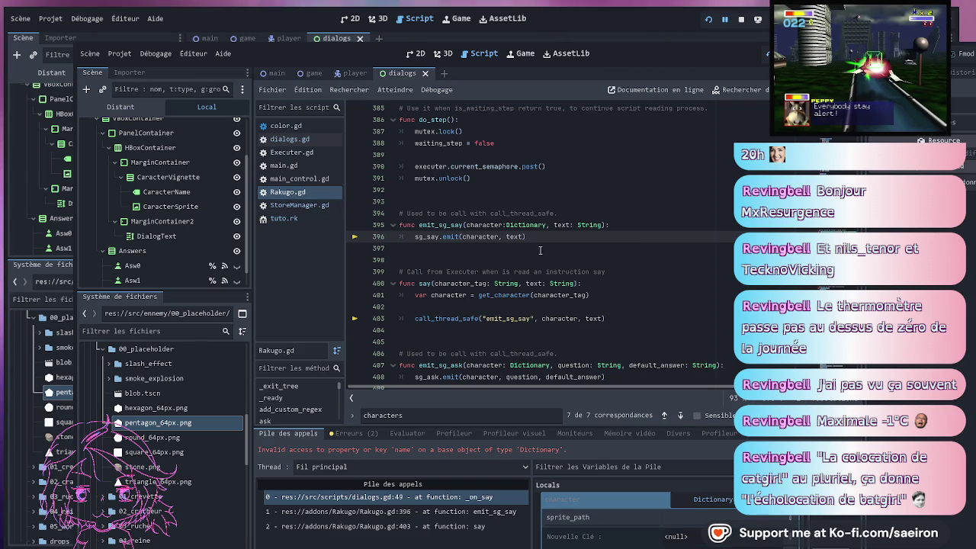
scroll(580, 266, down, 1)
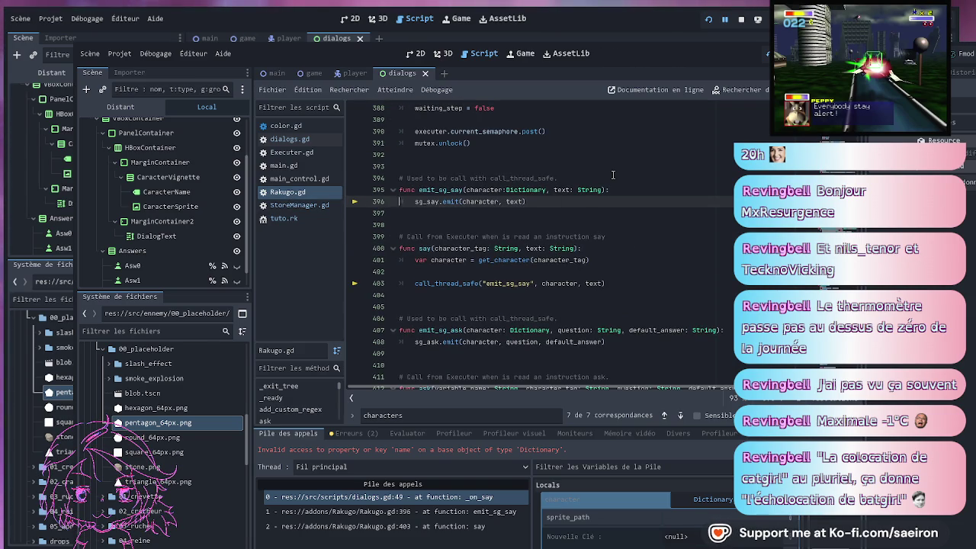
scroll(489, 346, up, 4)
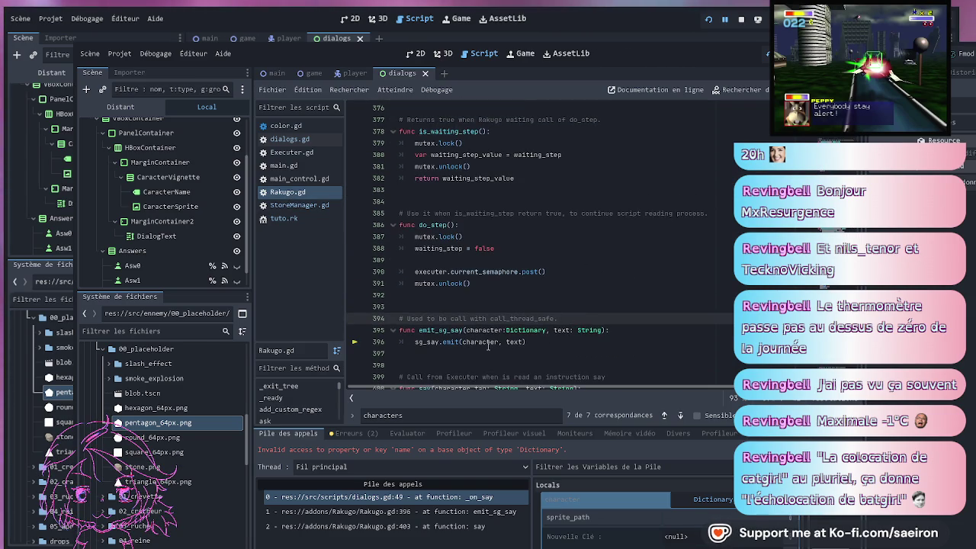
scroll(487, 346, down, 4)
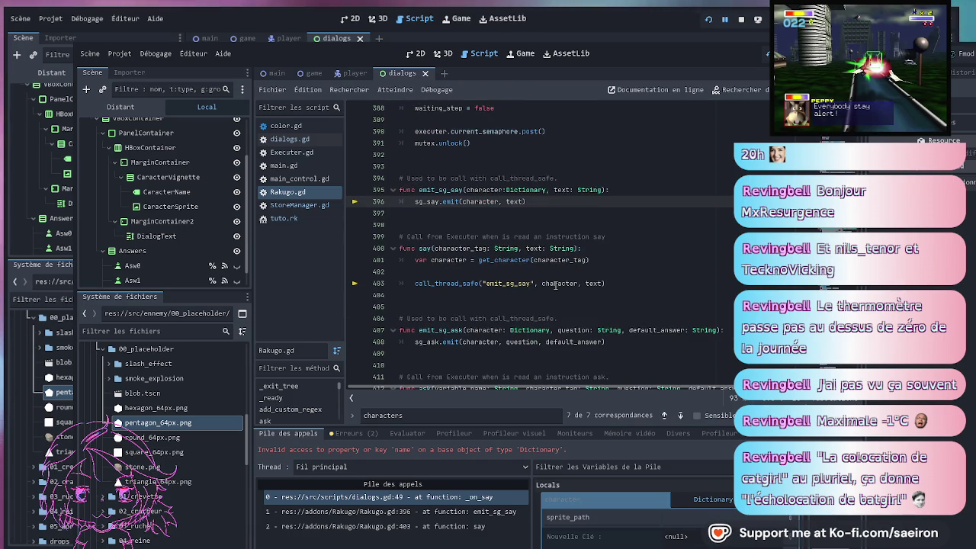
click(447, 497)
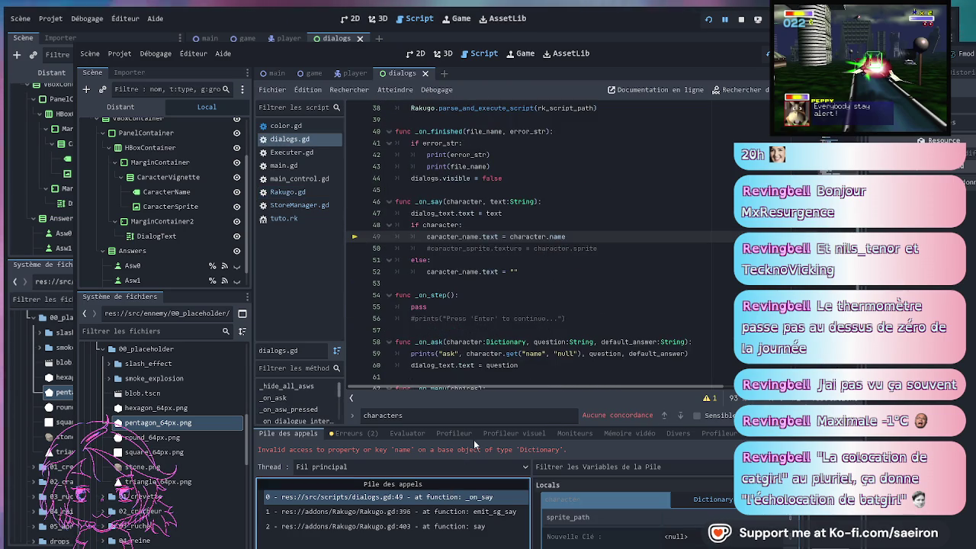
click(449, 512)
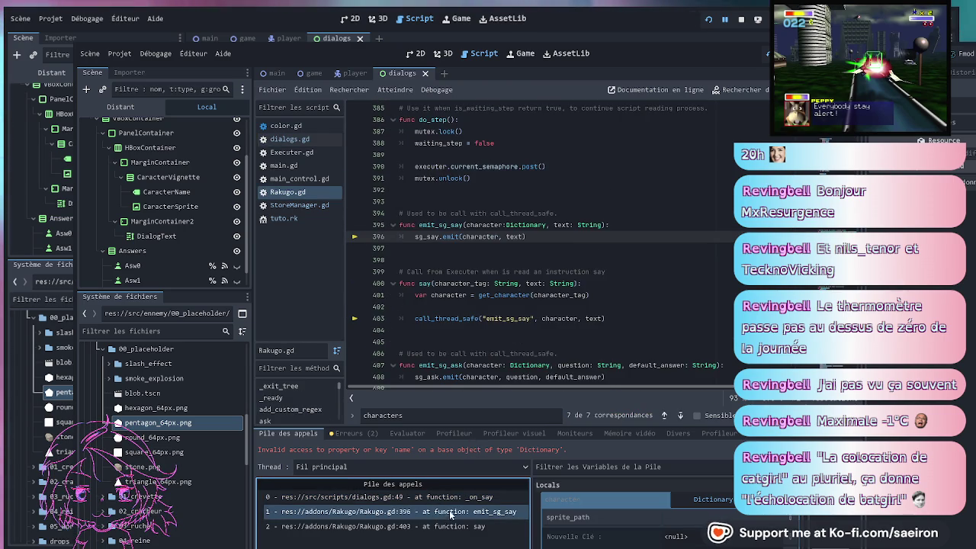
click(450, 527)
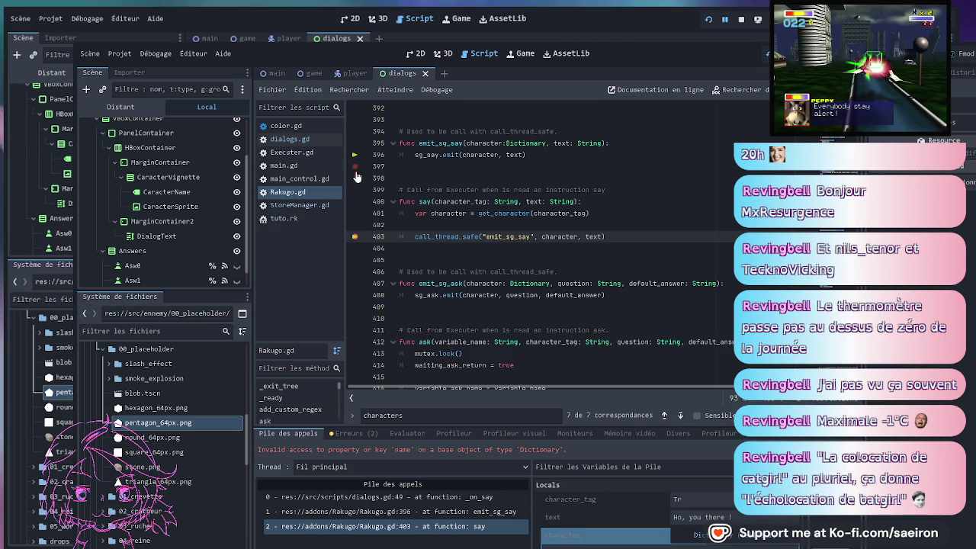
scroll(496, 287, up, 4)
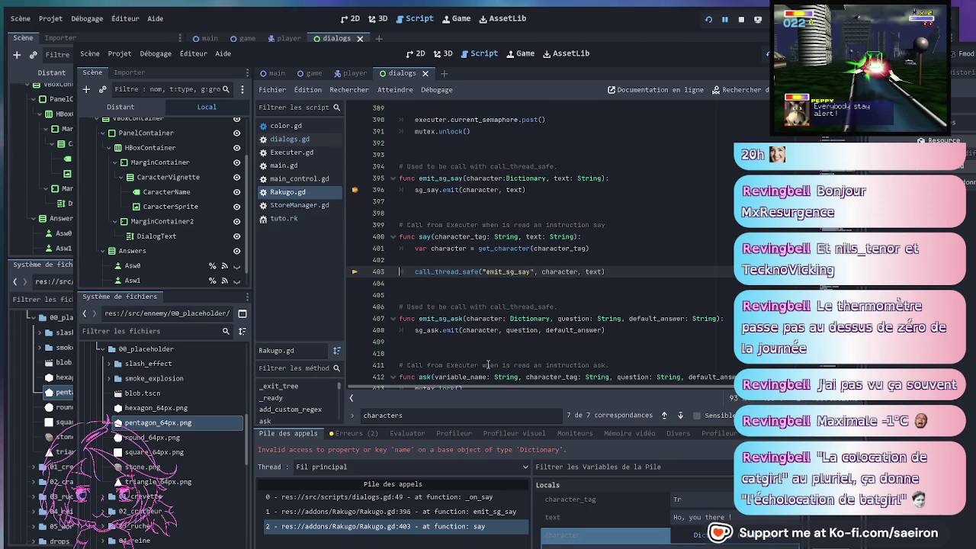
double_click(480, 294)
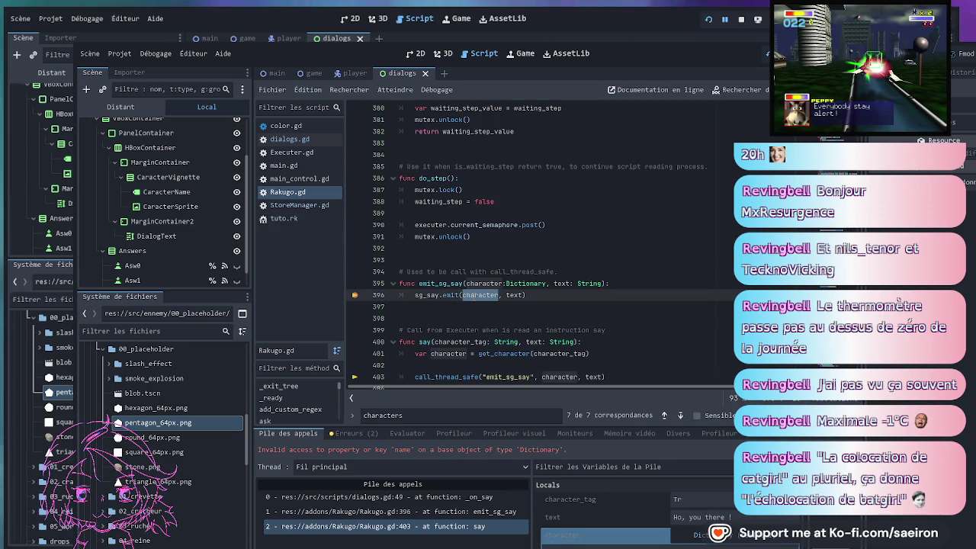
key(ctrl+f)
scroll(534, 244, up, 6)
scroll(713, 315, up, 20)
scroll(713, 315, up, 20)
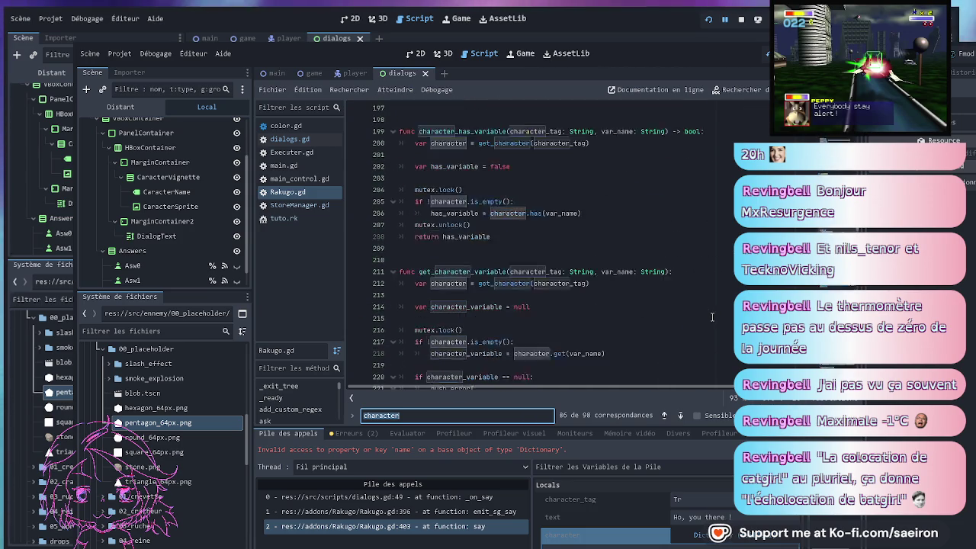
scroll(712, 317, down, 1)
click(679, 264)
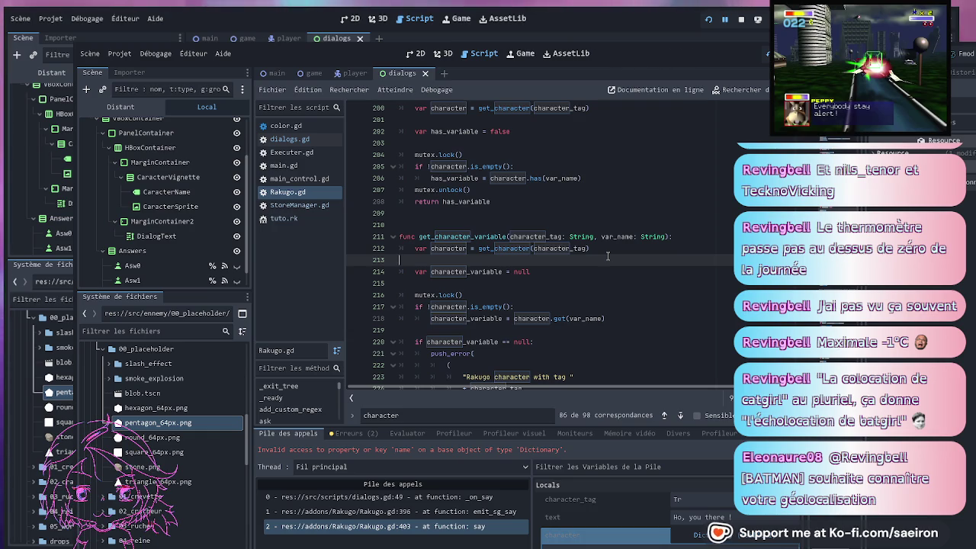
scroll(618, 259, up, 4)
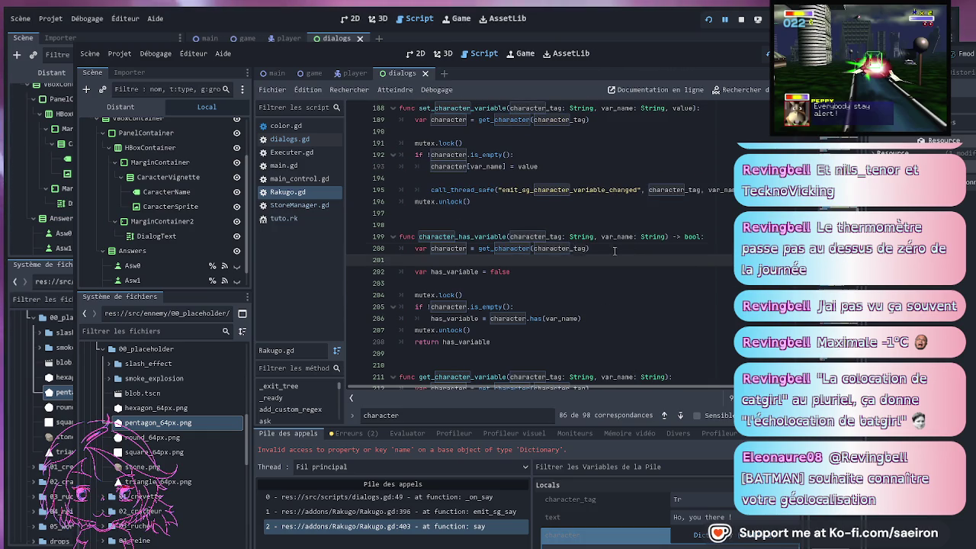
scroll(589, 294, up, 3)
scroll(588, 294, up, 3)
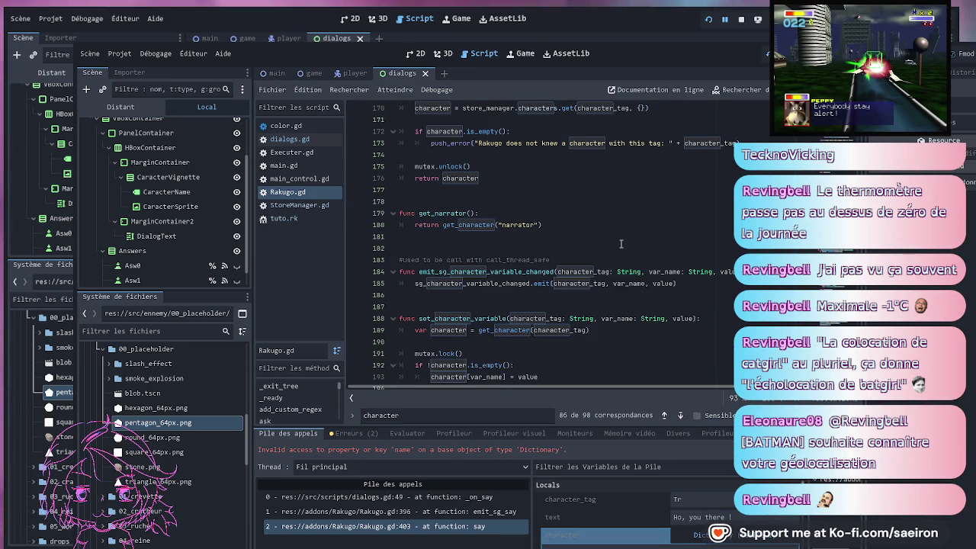
scroll(622, 244, up, 11)
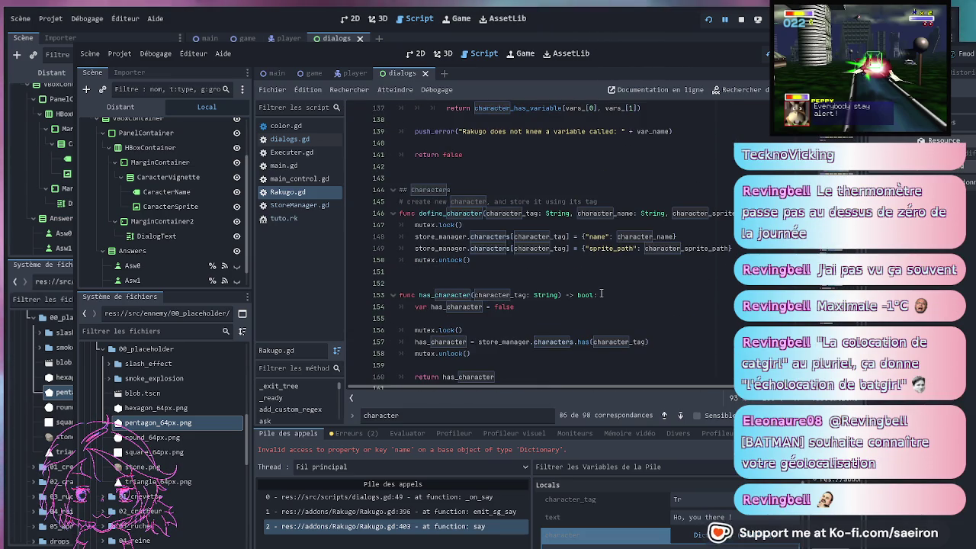
click(437, 249)
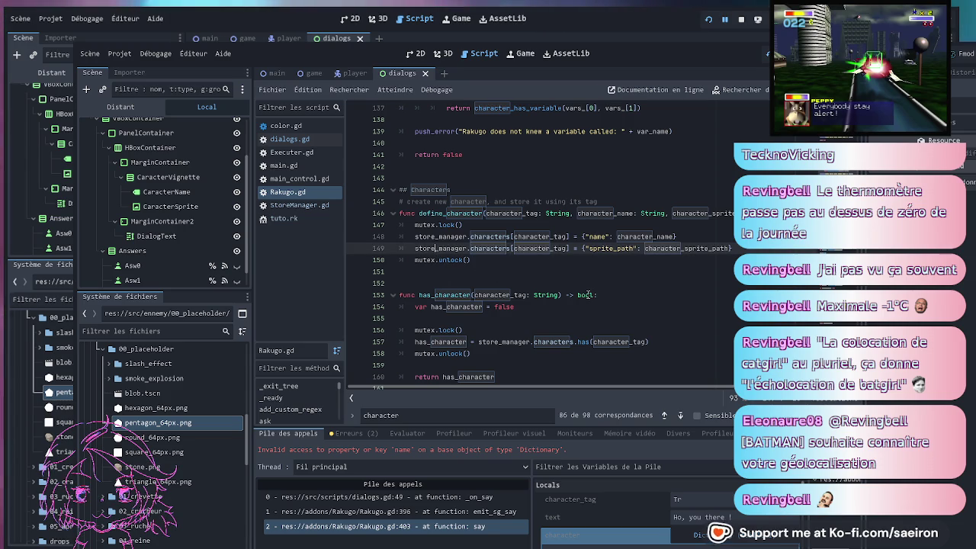
scroll(599, 363, down, 1)
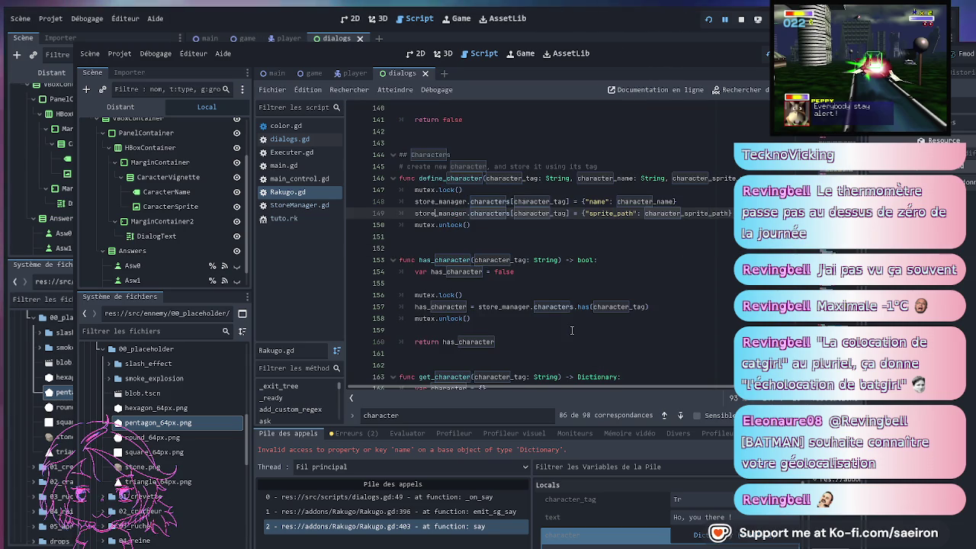
scroll(572, 330, down, 1)
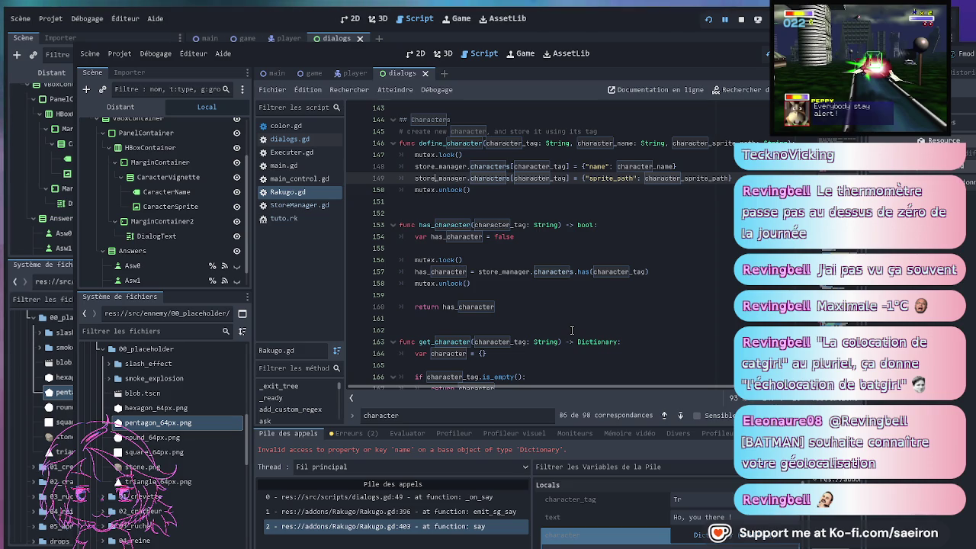
scroll(569, 325, down, 2)
click(549, 296)
scroll(543, 286, down, 1)
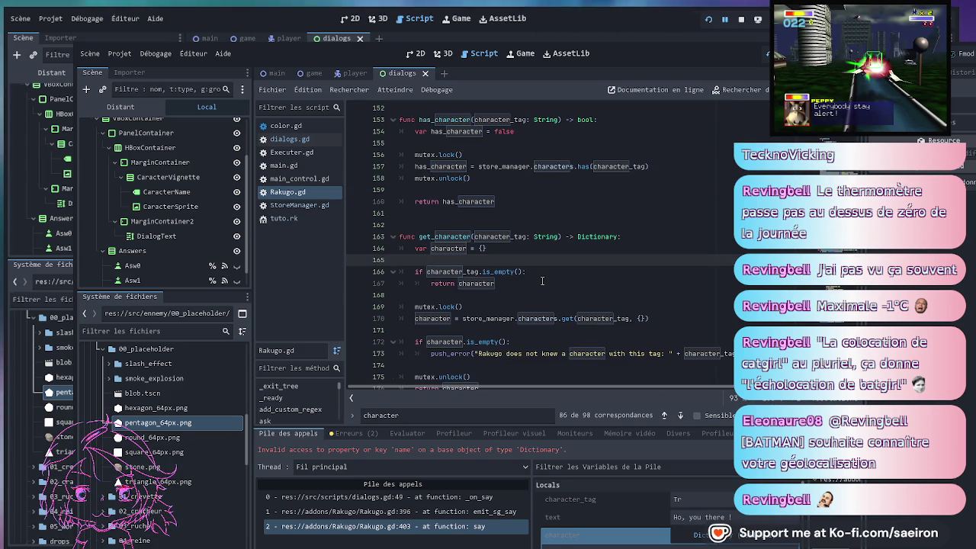
scroll(543, 282, down, 1)
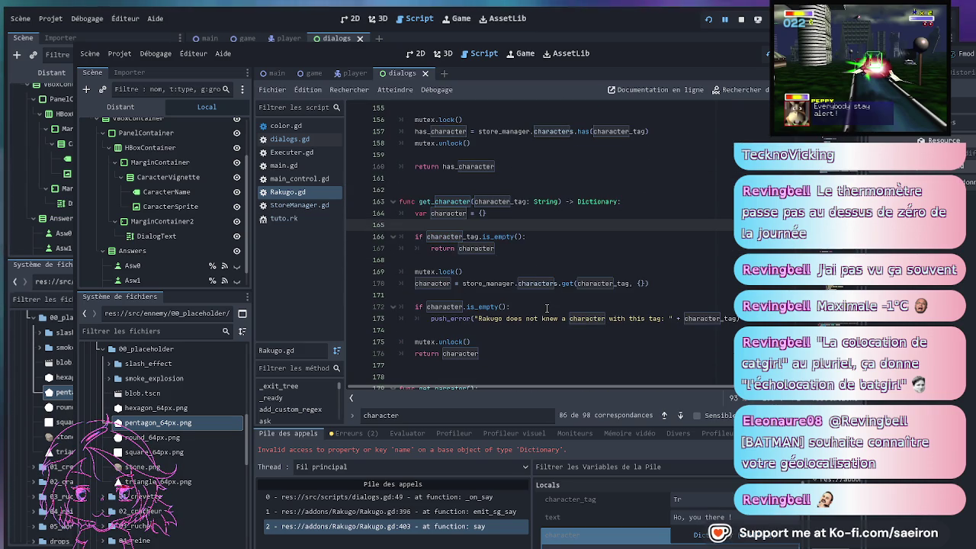
scroll(546, 308, down, 2)
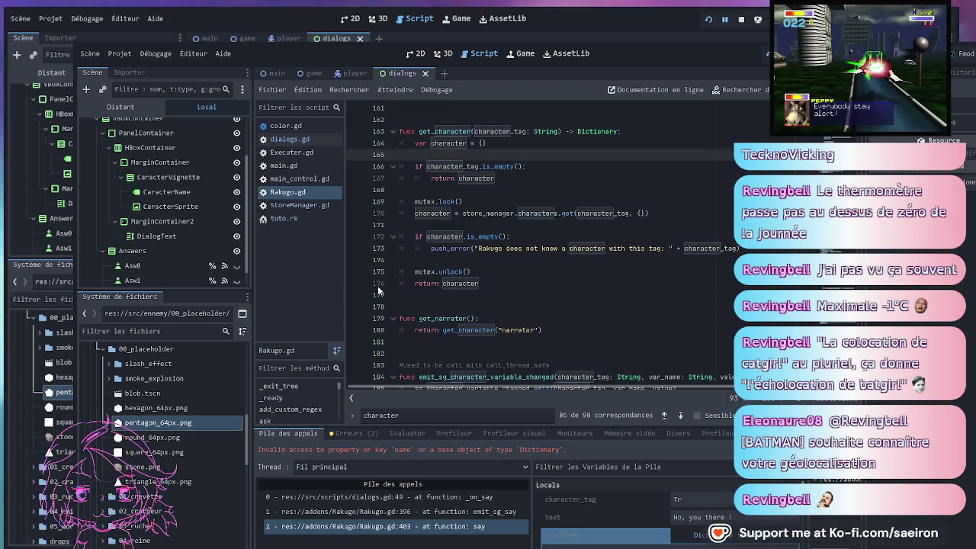
click(355, 286)
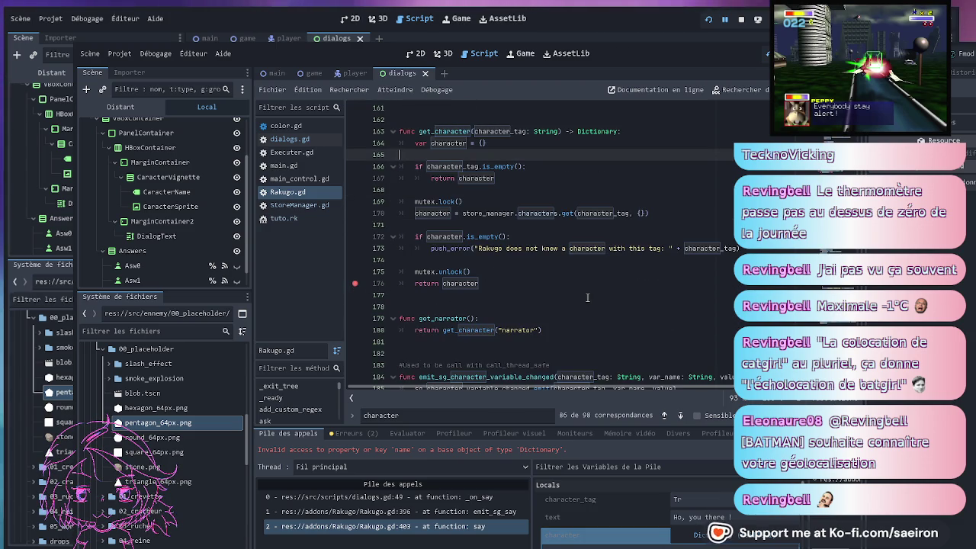
Scroll down Rakugo.gd past get_character to the get_character_variable function
scroll(587, 298, down, 2)
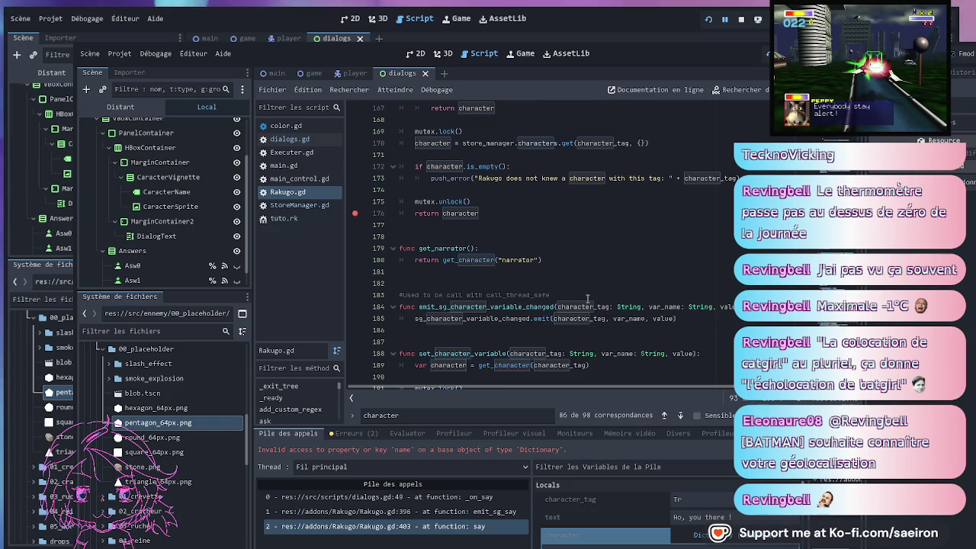
scroll(588, 298, down, 1)
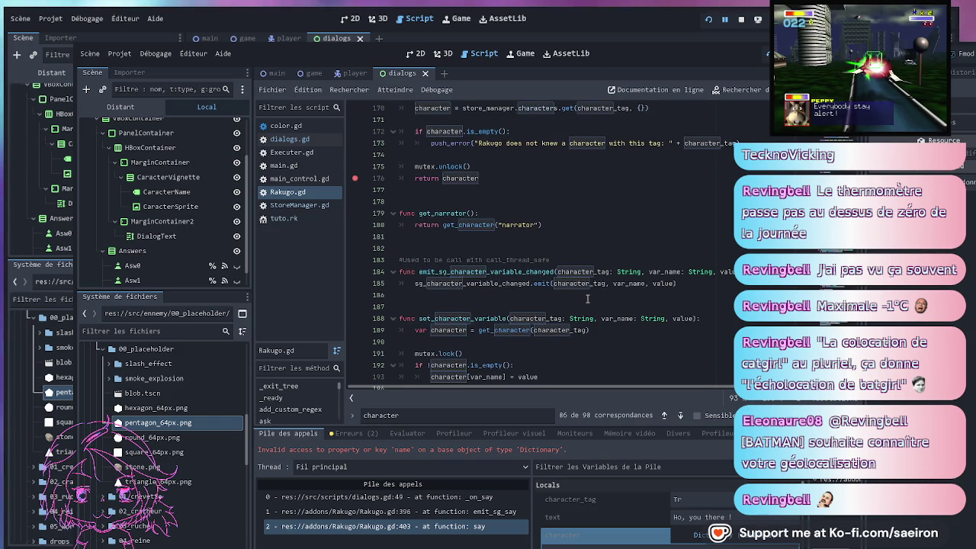
scroll(587, 298, down, 1)
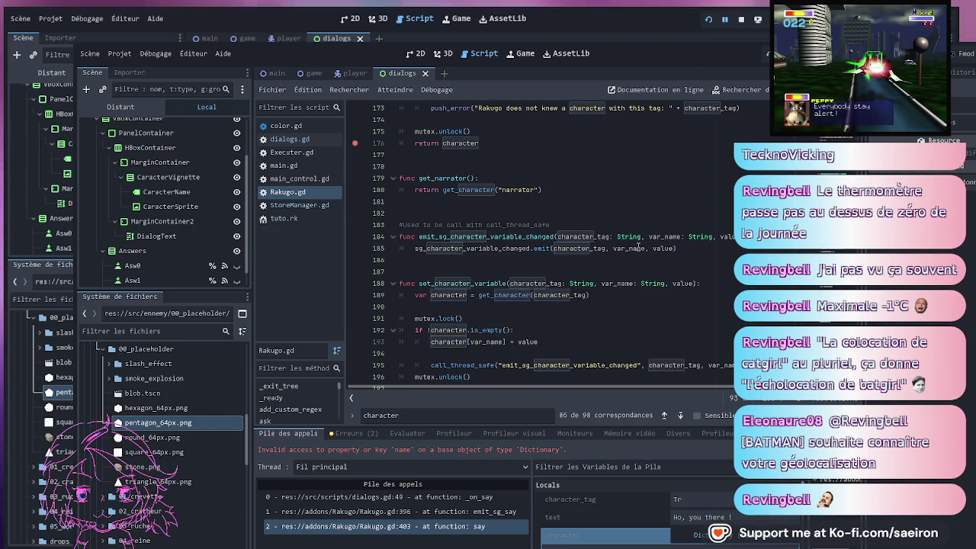
scroll(614, 267, down, 1)
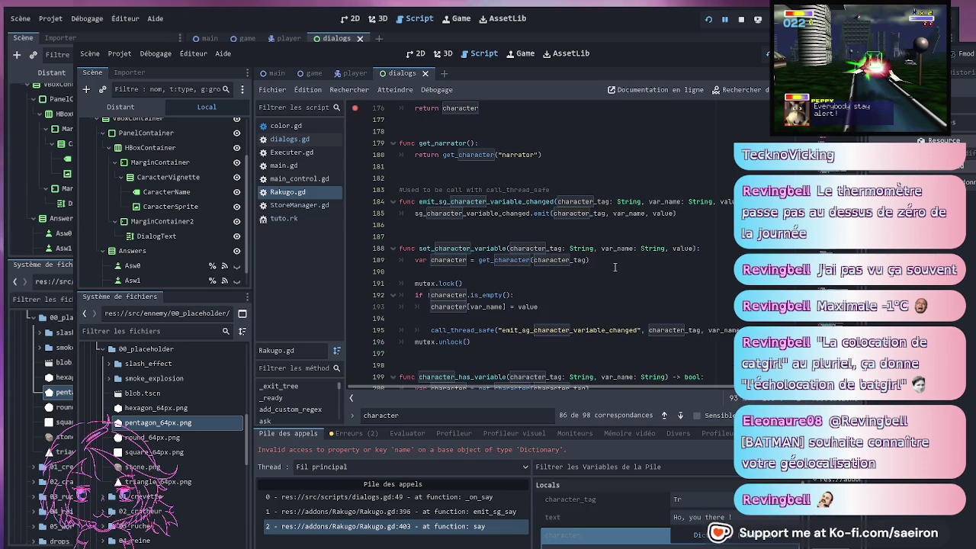
scroll(615, 267, down, 1)
scroll(615, 266, down, 1)
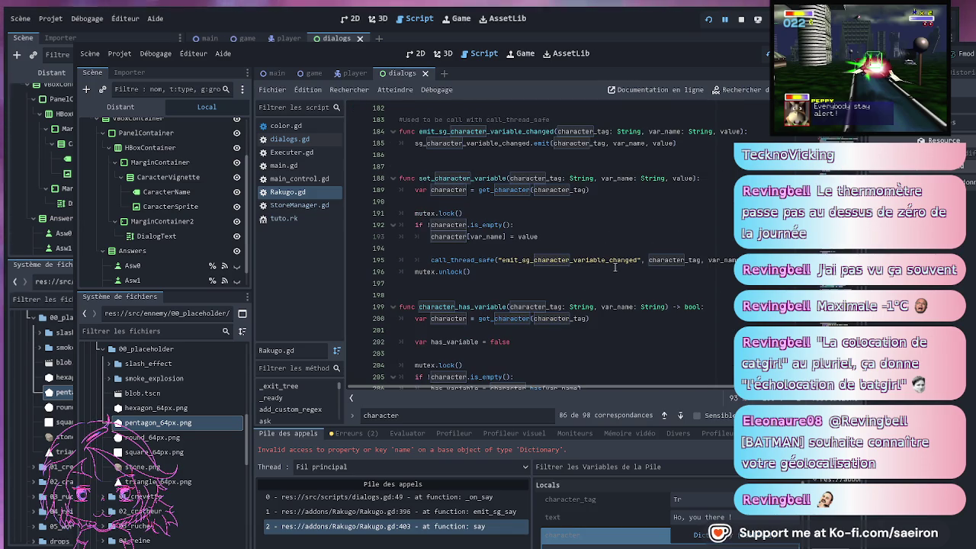
scroll(614, 267, down, 3)
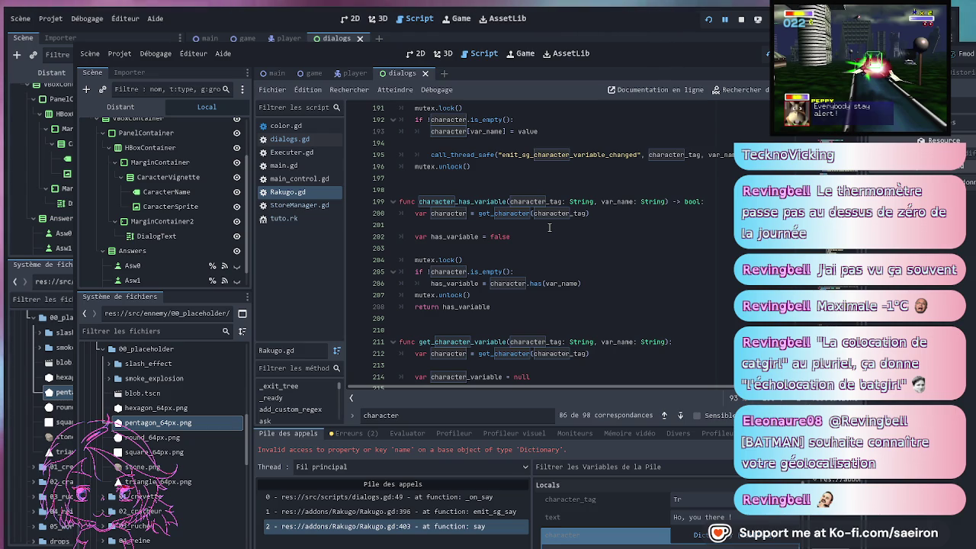
scroll(549, 227, down, 2)
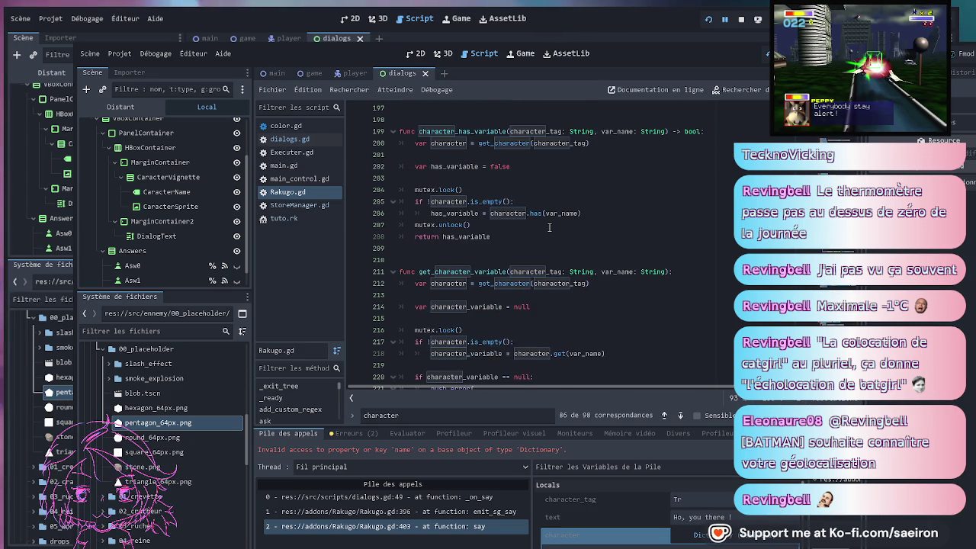
scroll(549, 227, down, 1)
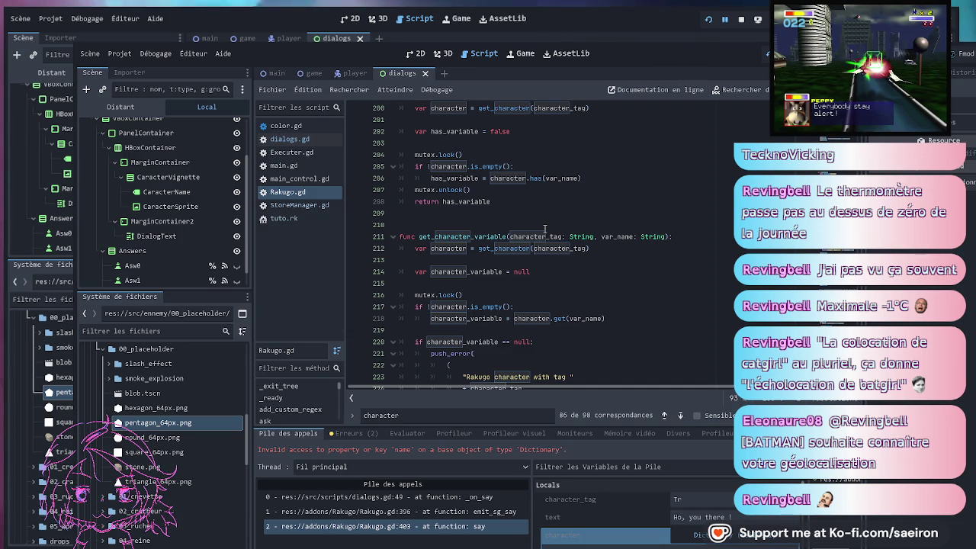
scroll(544, 228, down, 2)
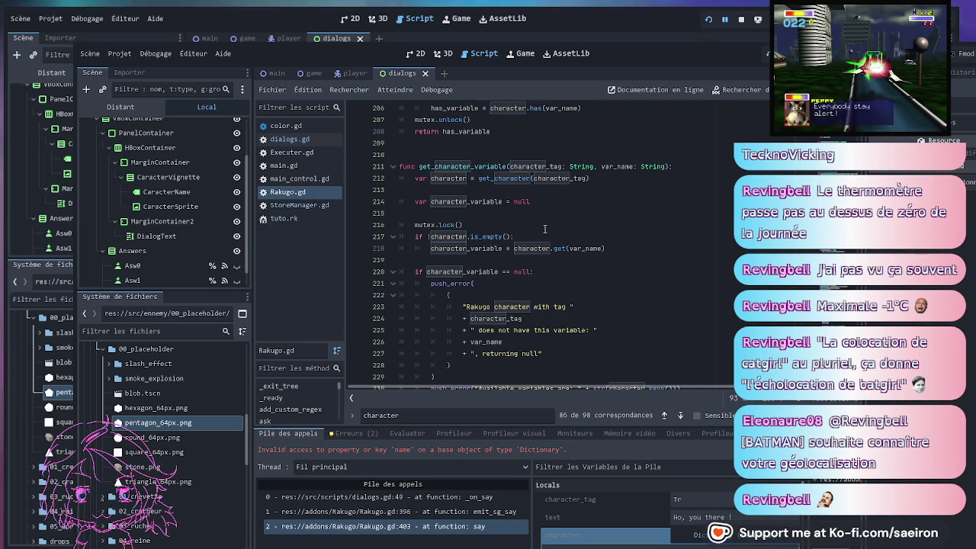
scroll(545, 229, down, 1)
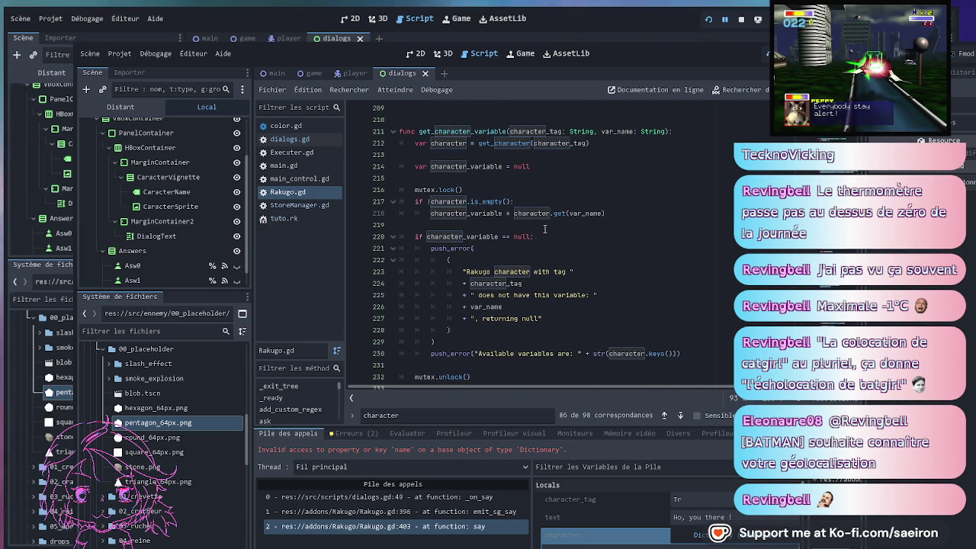
scroll(545, 228, down, 2)
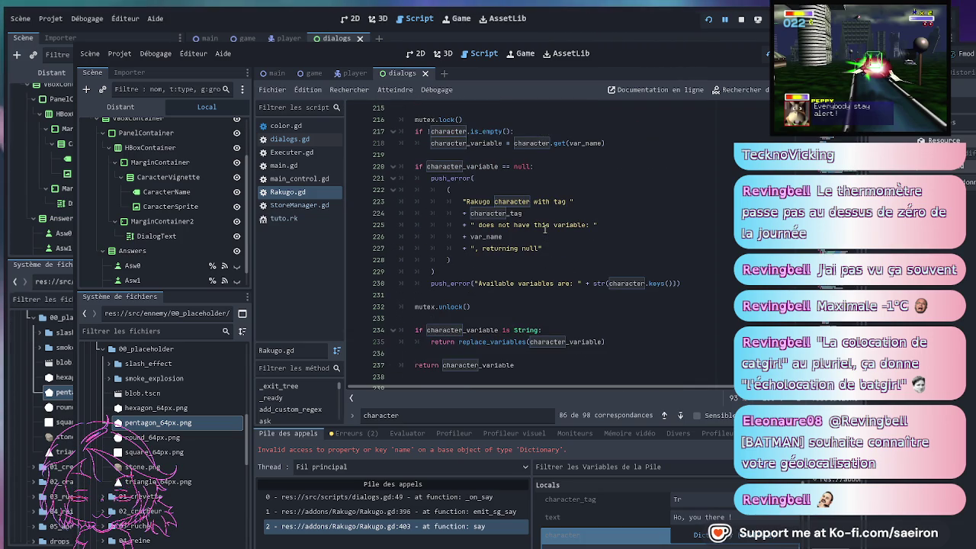
scroll(545, 229, down, 2)
scroll(544, 228, down, 1)
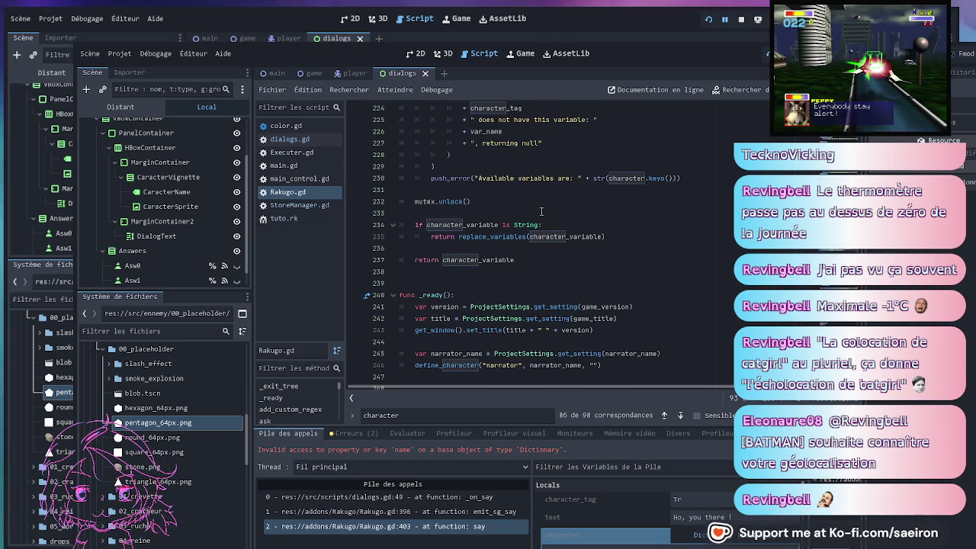
Rerun the game so it pauses at the line-176 breakpoint in get_character
key(F8)
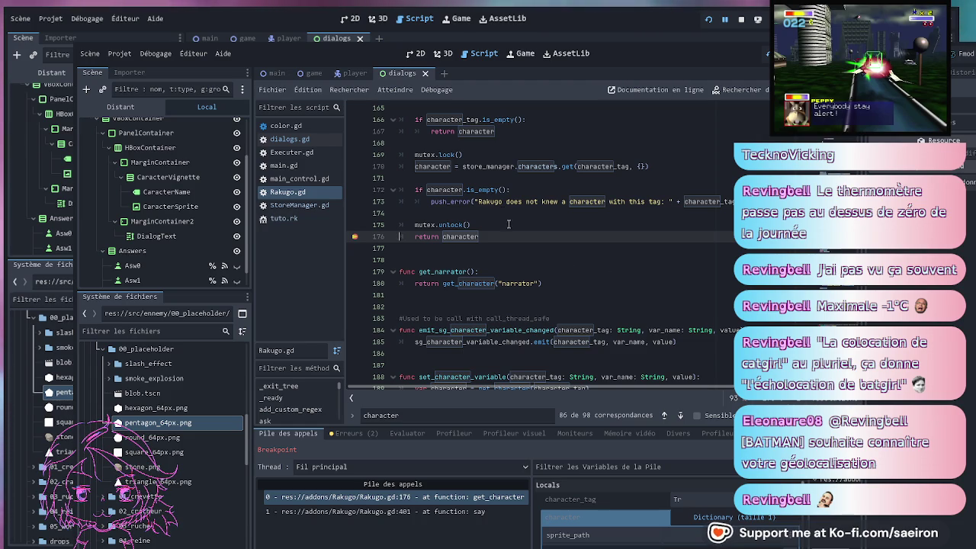
scroll(507, 221, up, 10)
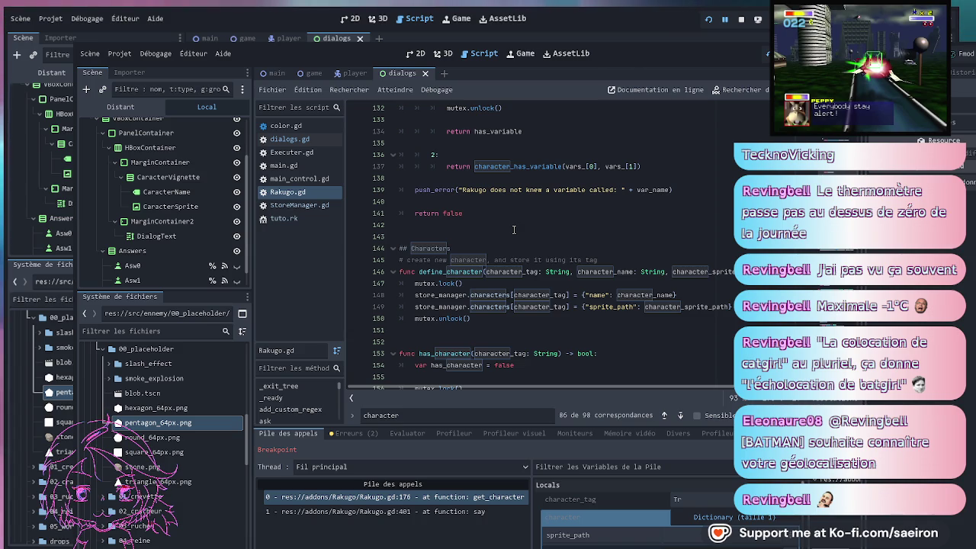
Move "sprite_path": character_sprite_path into line 148's name dictionary, delete line 149, and rerun
double_click(632, 314)
drag(632, 313, 730, 308)
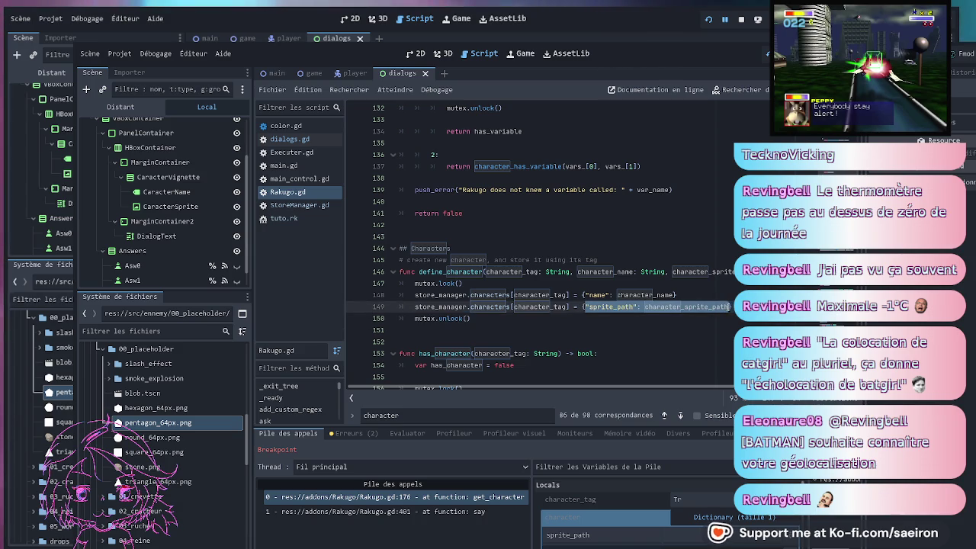
key(ctrl+x)
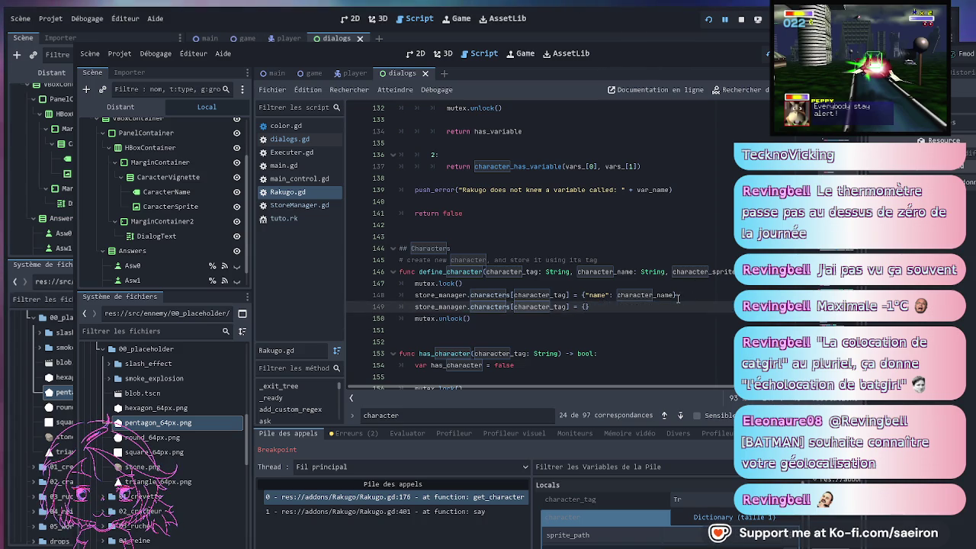
click(689, 294)
key(Left)
text(,)
key(ctrl+v)
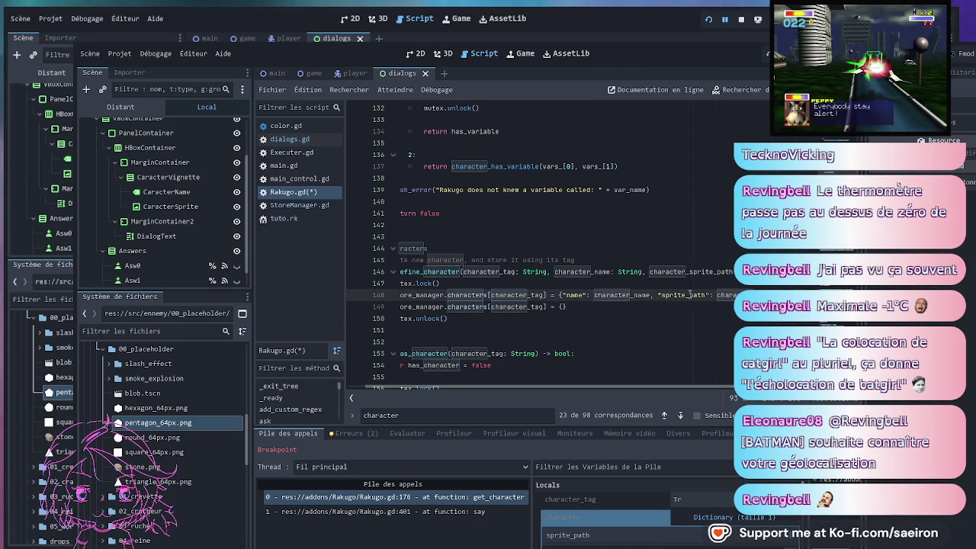
drag(591, 307, 373, 307)
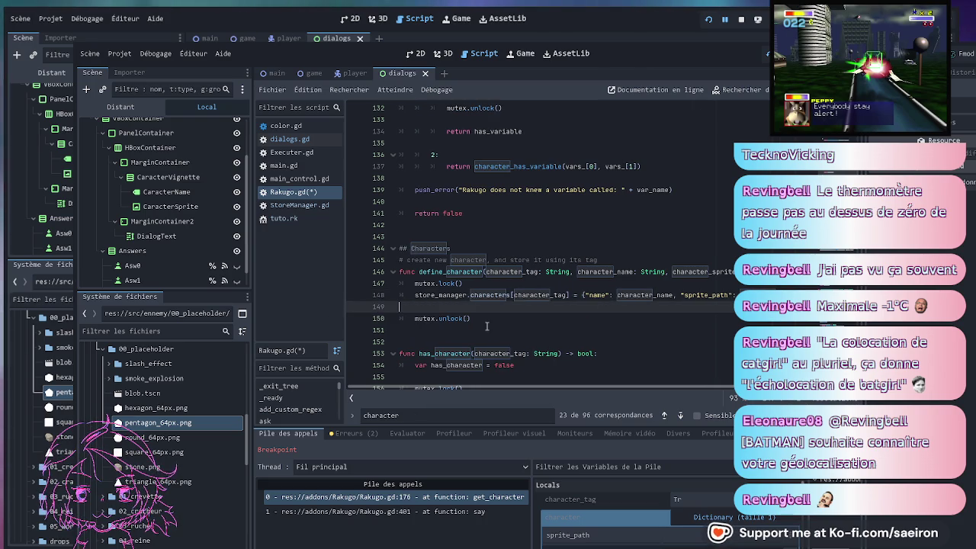
key(BackSpace)
key(BackSpace)
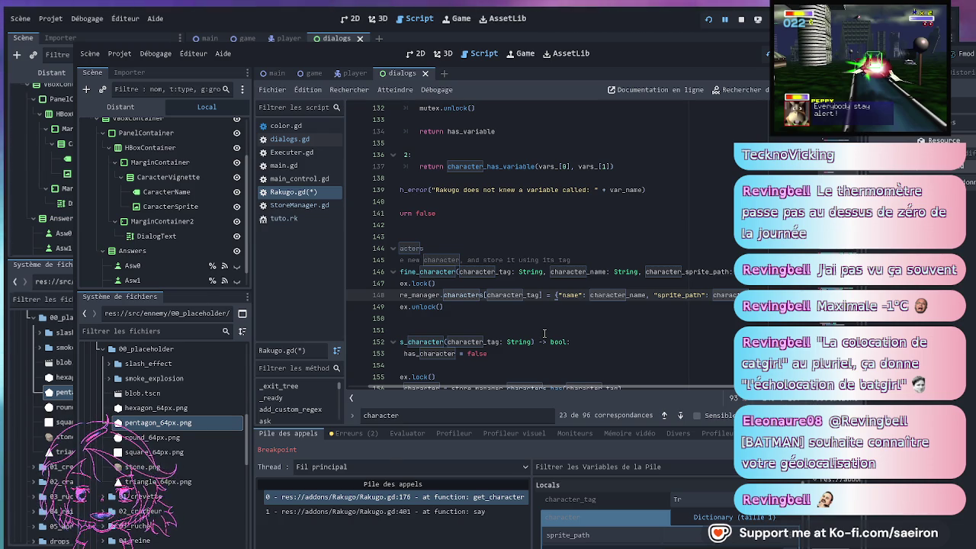
key(F5)
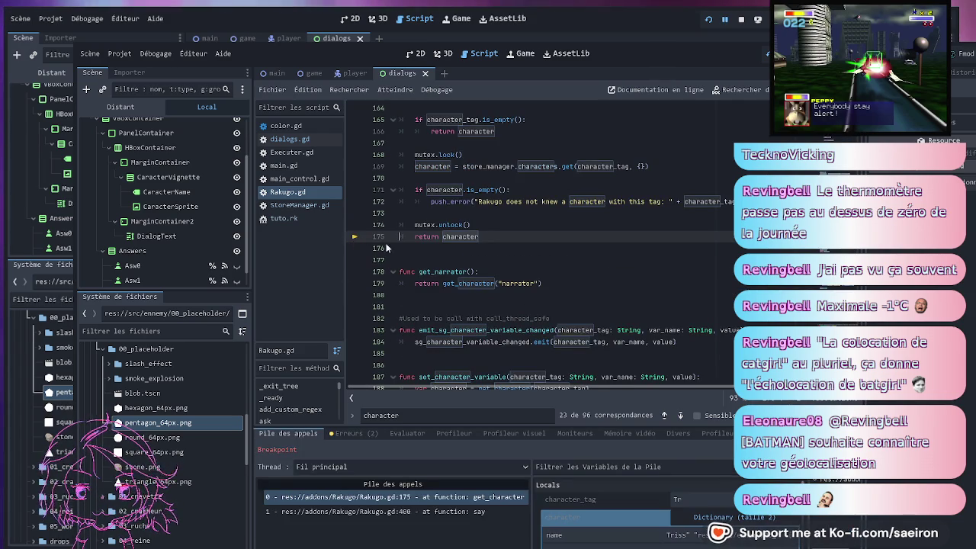
Continue past the emit_sg_say breakpoint and let the game run until the session closes
key(F12)
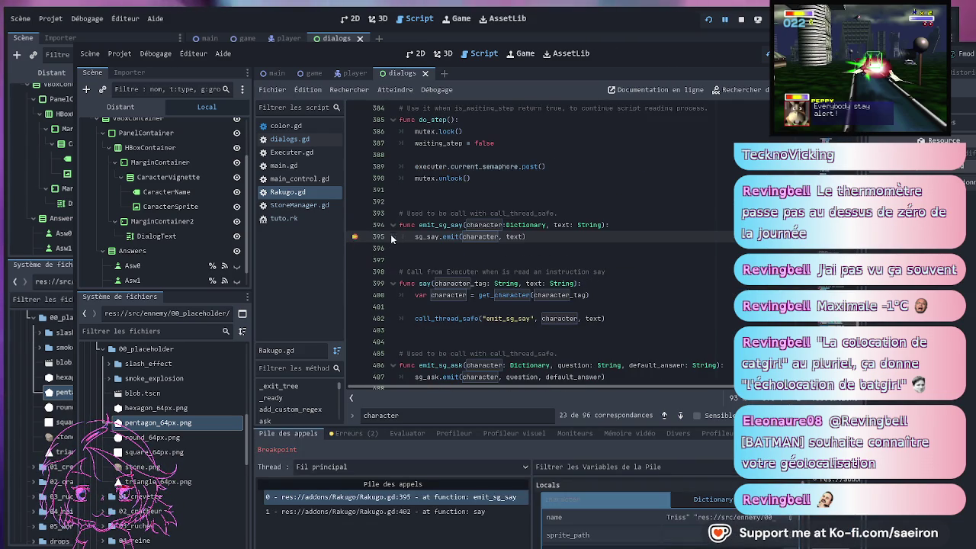
key(F12)
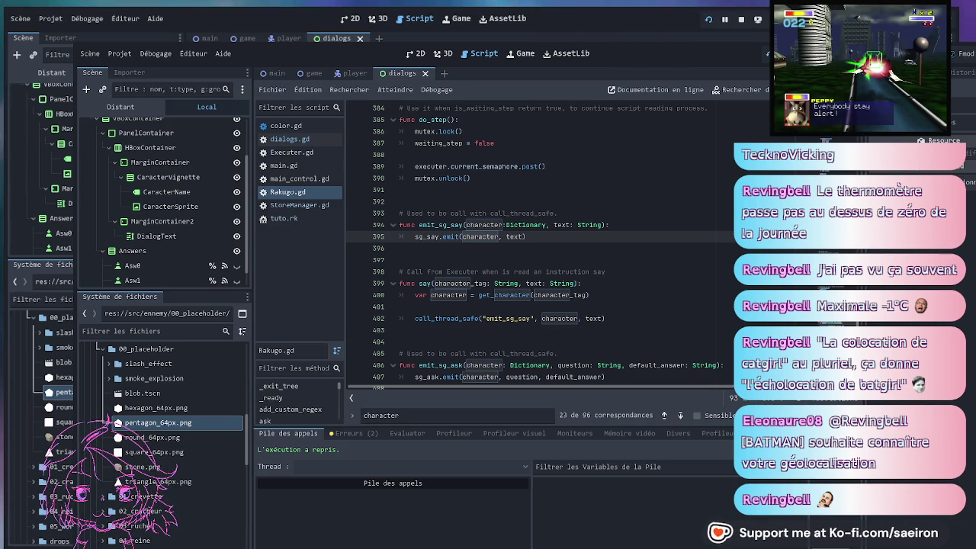
click(541, 248)
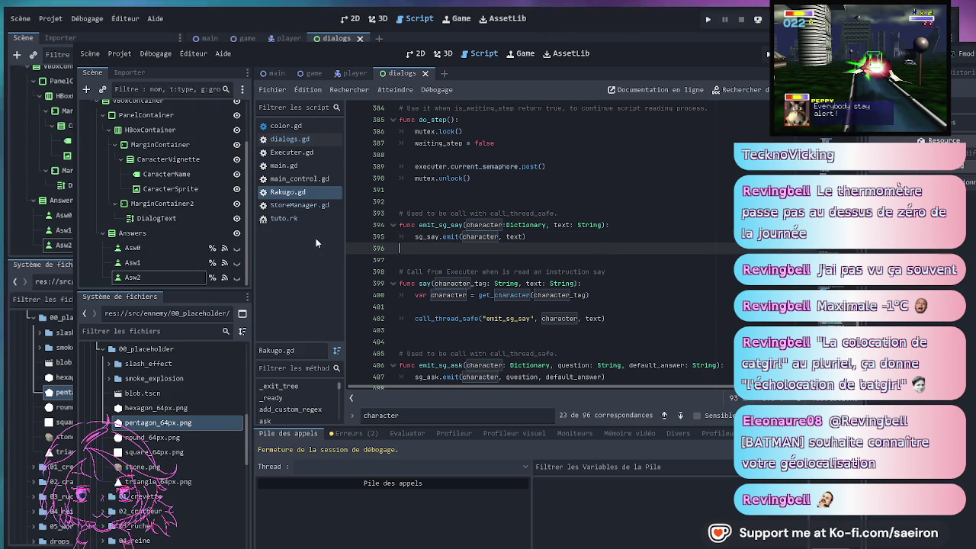
Open Executer.gd and look over the upper part of the script
click(291, 153)
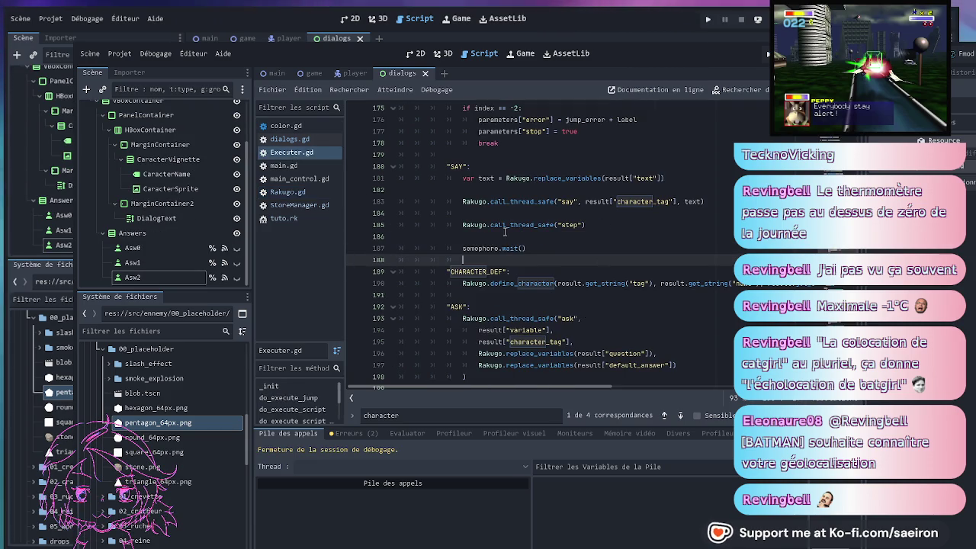
click(652, 282)
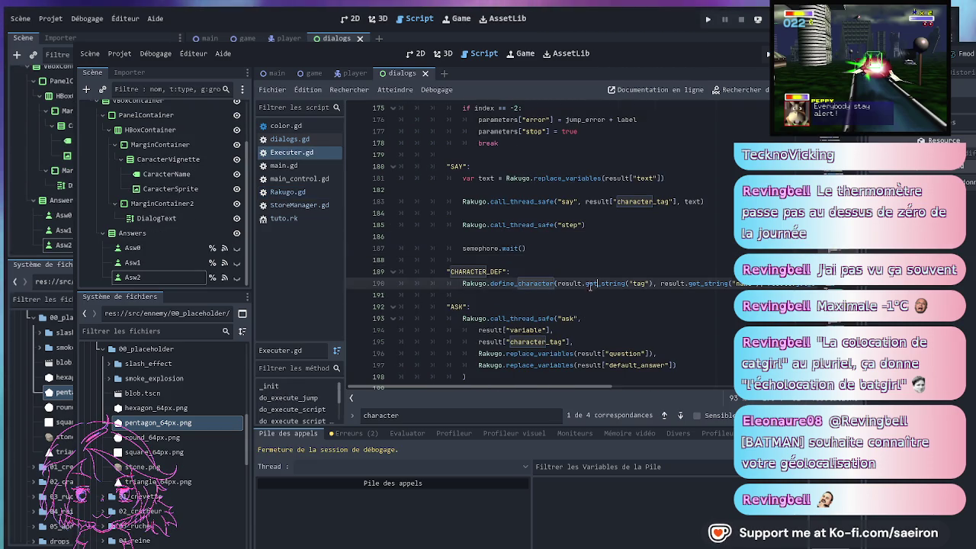
scroll(595, 284, up, 10)
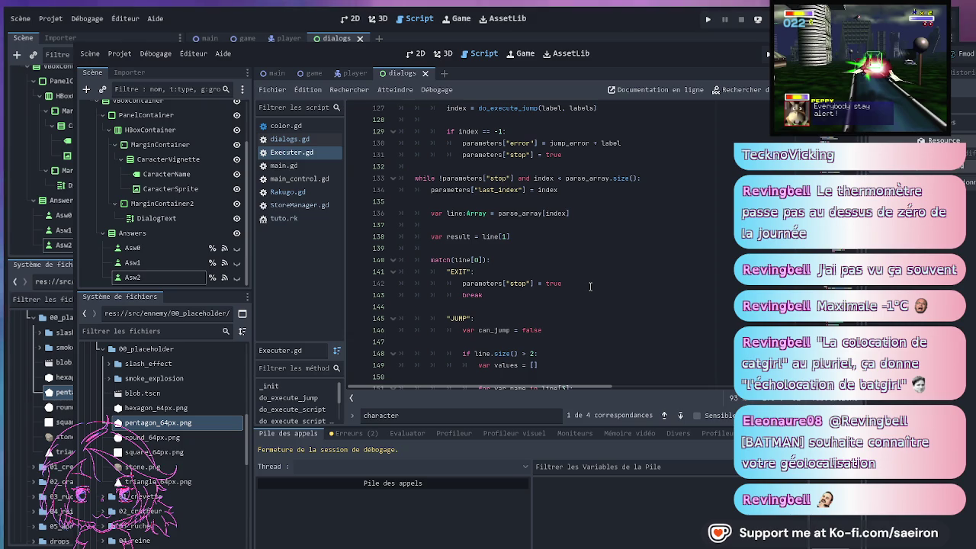
scroll(590, 286, up, 20)
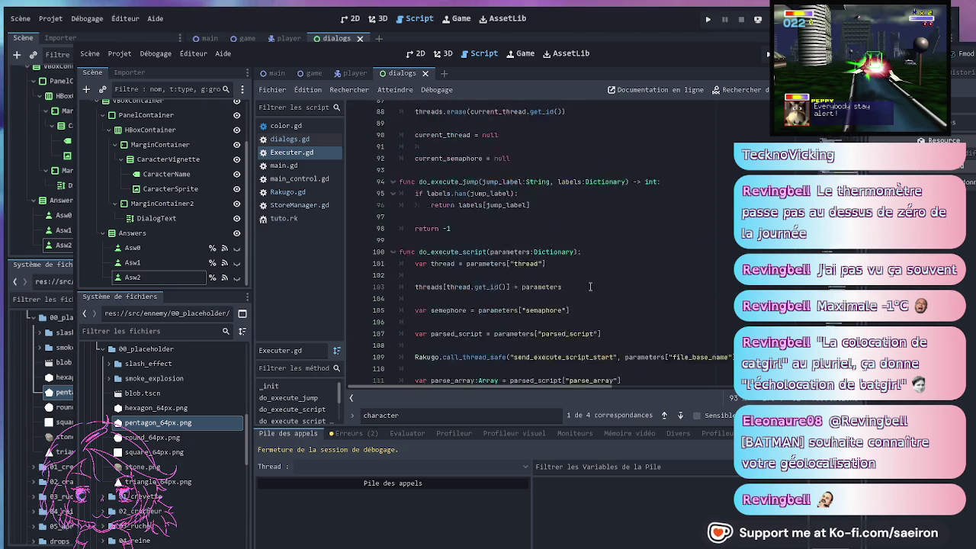
scroll(590, 286, up, 11)
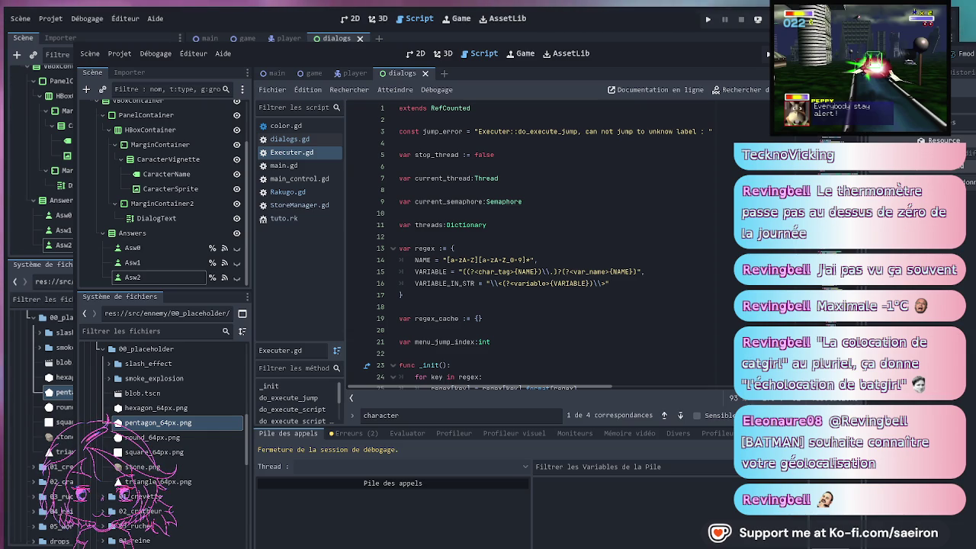
click(537, 242)
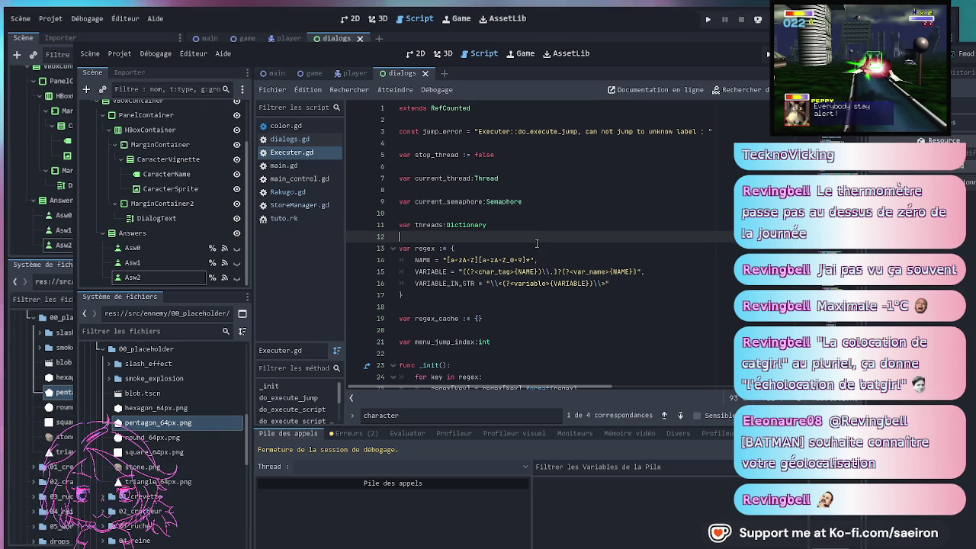
click(537, 244)
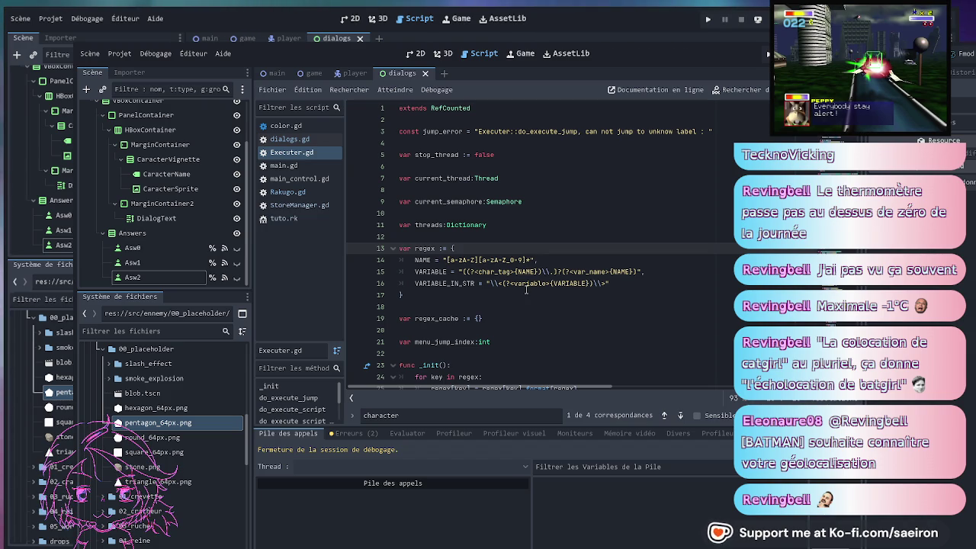
Scroll down to the CHARACTER_DEF case near line 190 and select its define_character call
scroll(526, 290, down, 1)
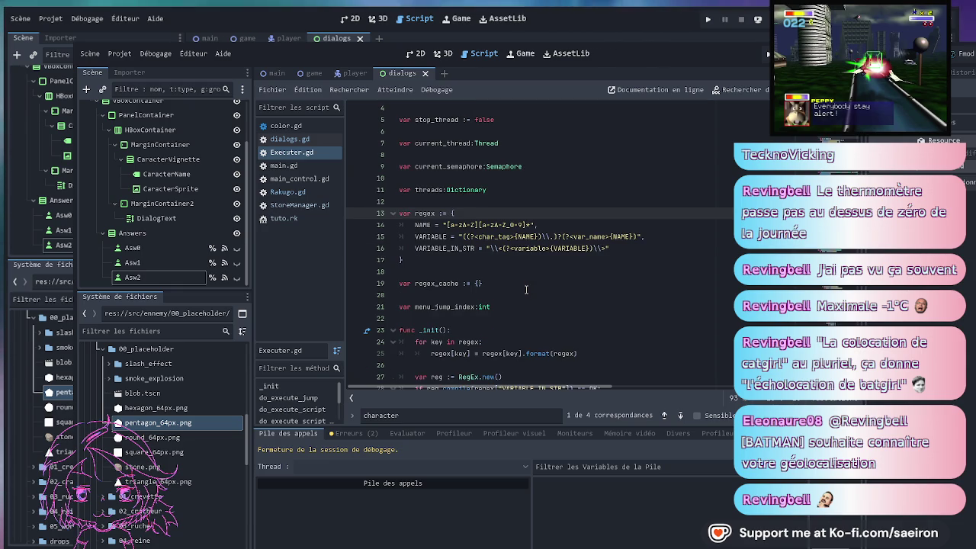
scroll(526, 289, down, 3)
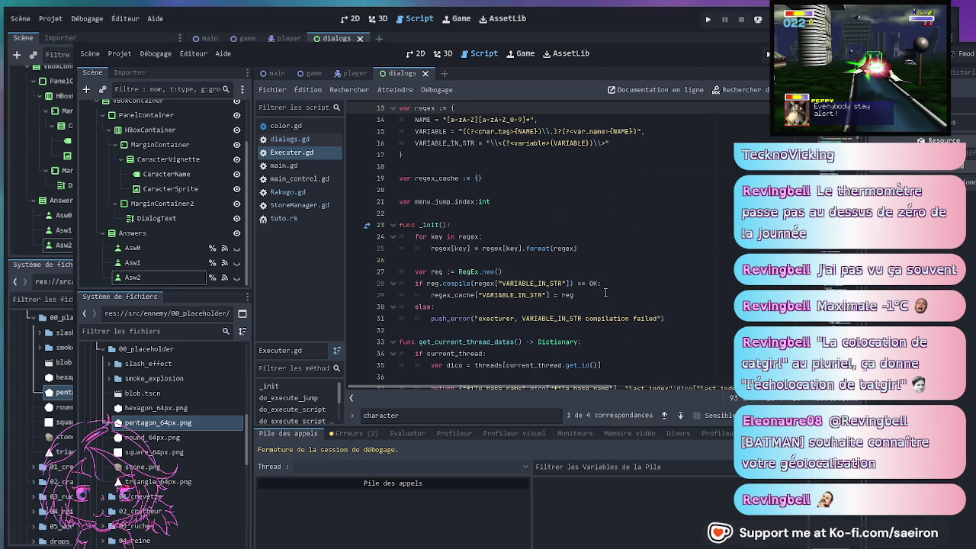
scroll(605, 292, down, 4)
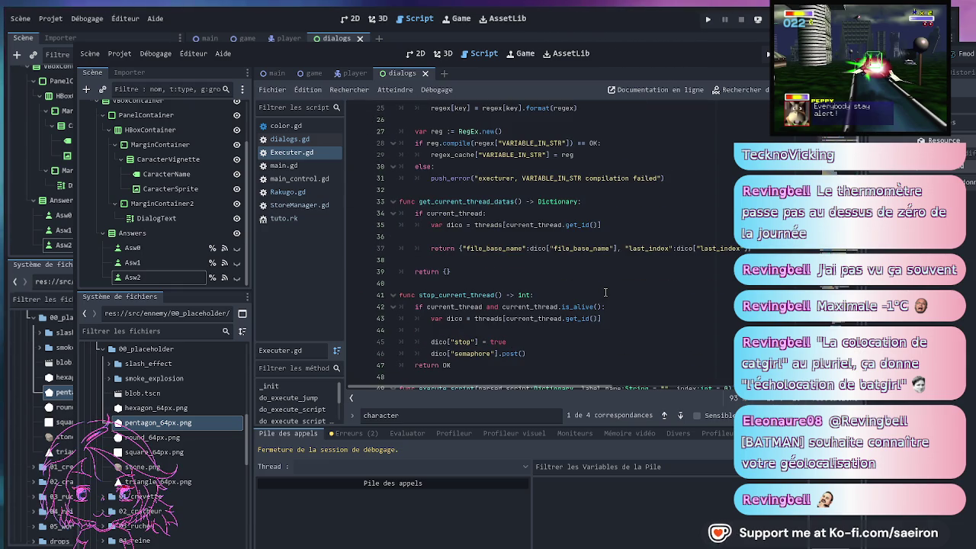
scroll(604, 292, down, 5)
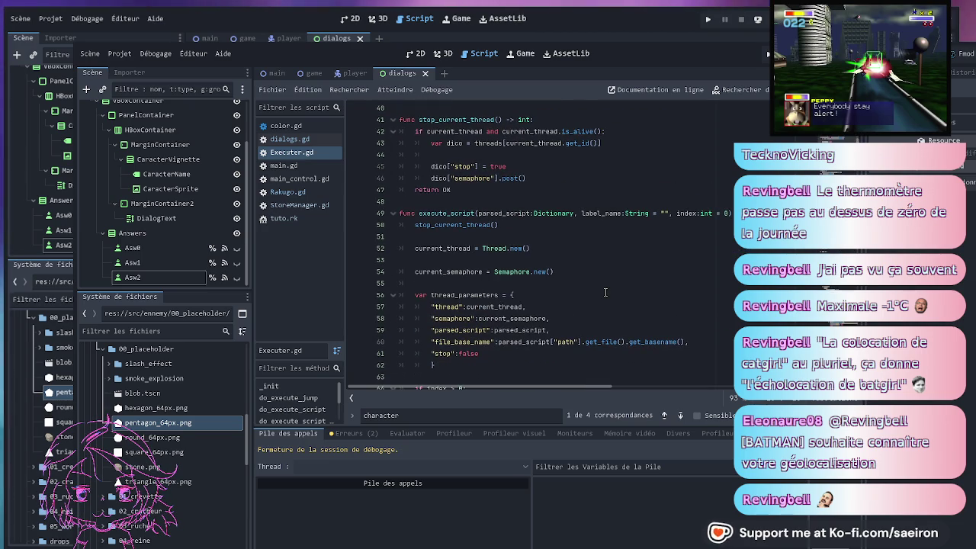
scroll(605, 292, down, 4)
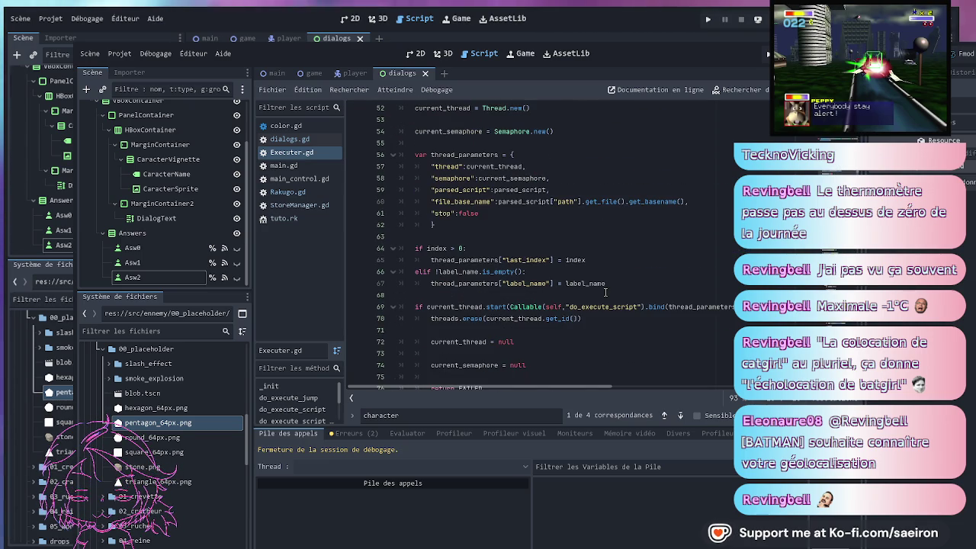
scroll(605, 292, down, 4)
scroll(597, 293, down, 4)
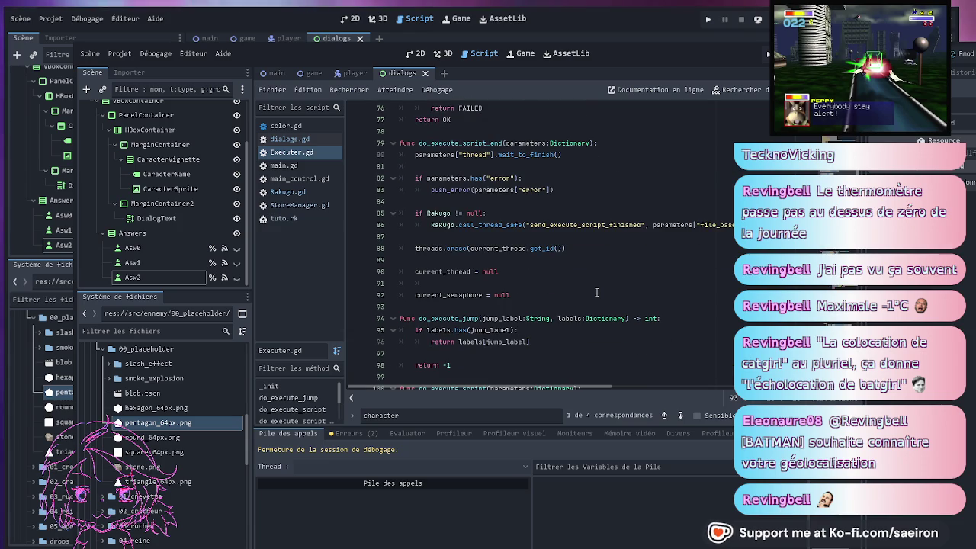
scroll(592, 292, down, 2)
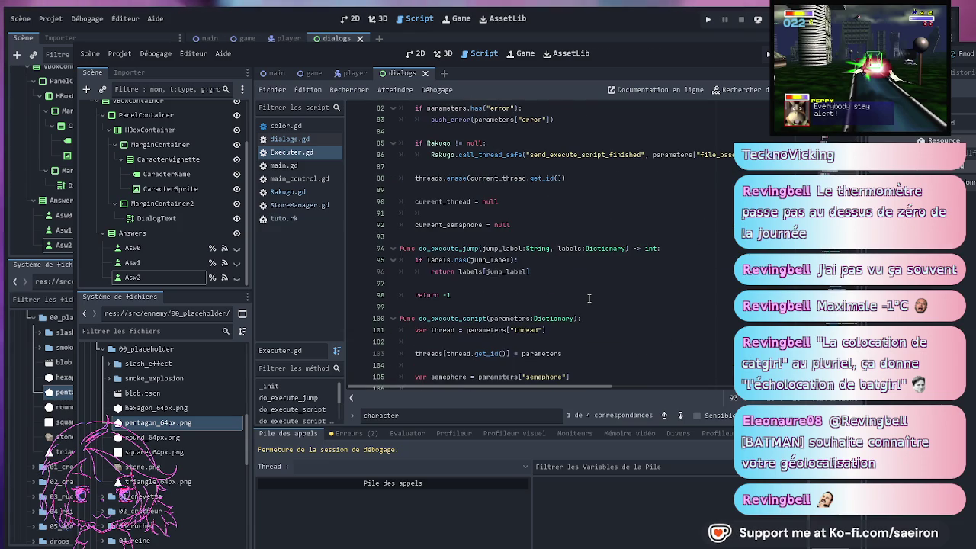
scroll(589, 297, down, 3)
scroll(618, 279, down, 2)
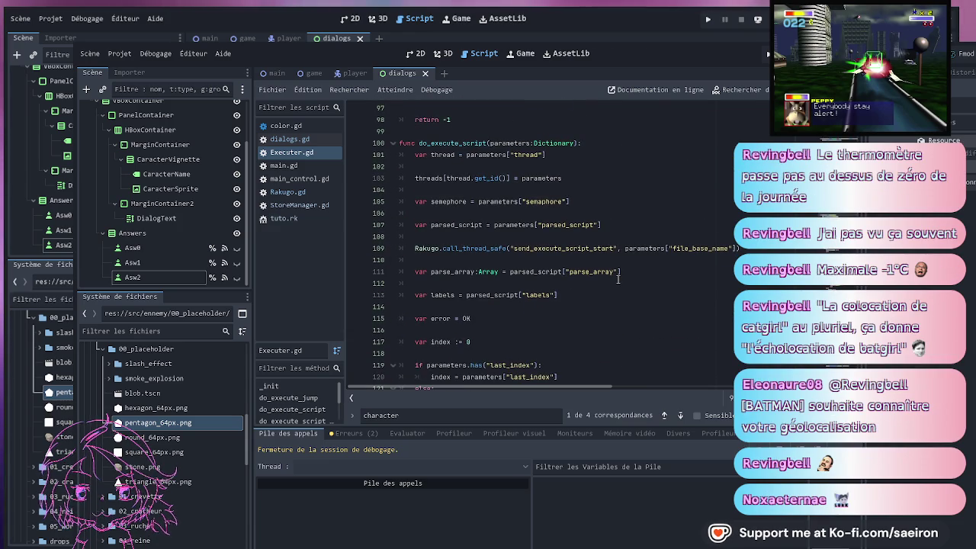
scroll(617, 279, down, 6)
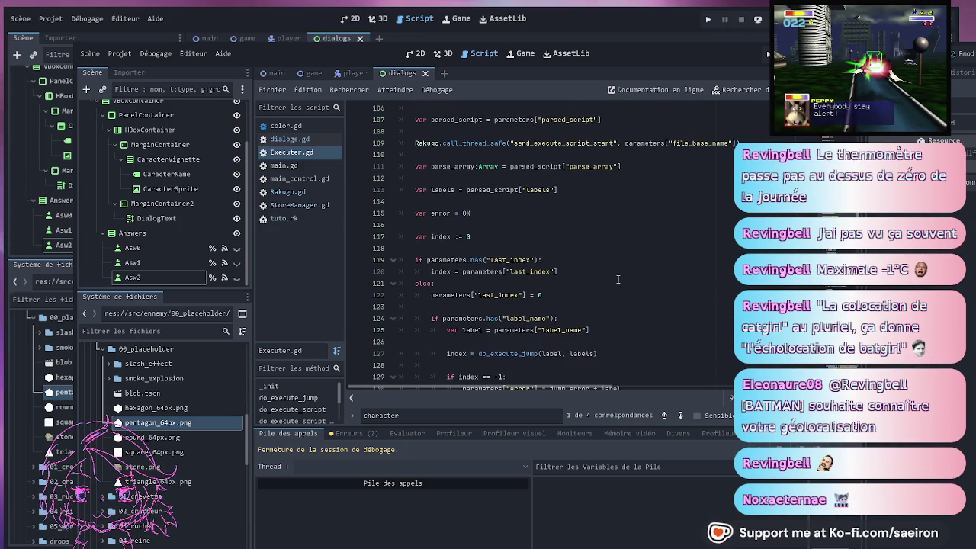
scroll(618, 283, down, 19)
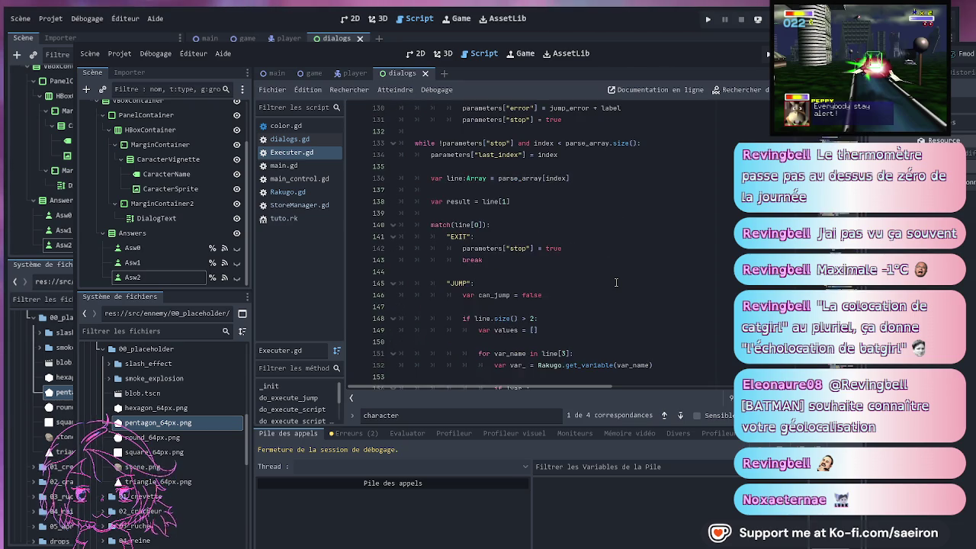
scroll(616, 283, down, 4)
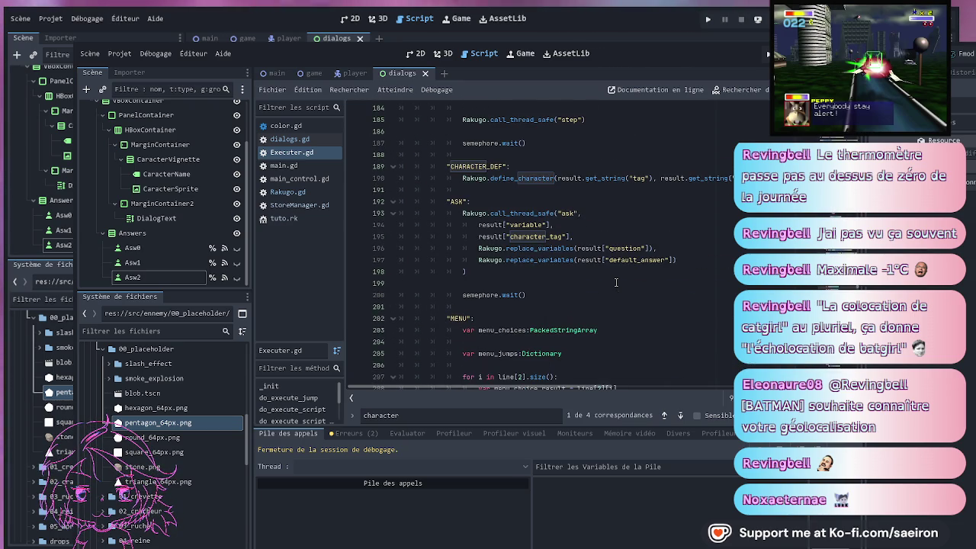
scroll(605, 271, up, 2)
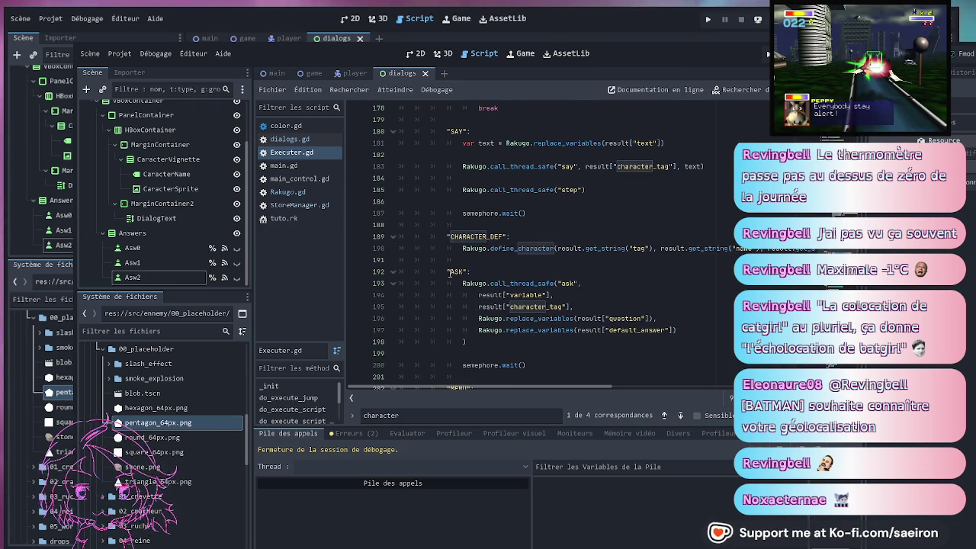
click(505, 249)
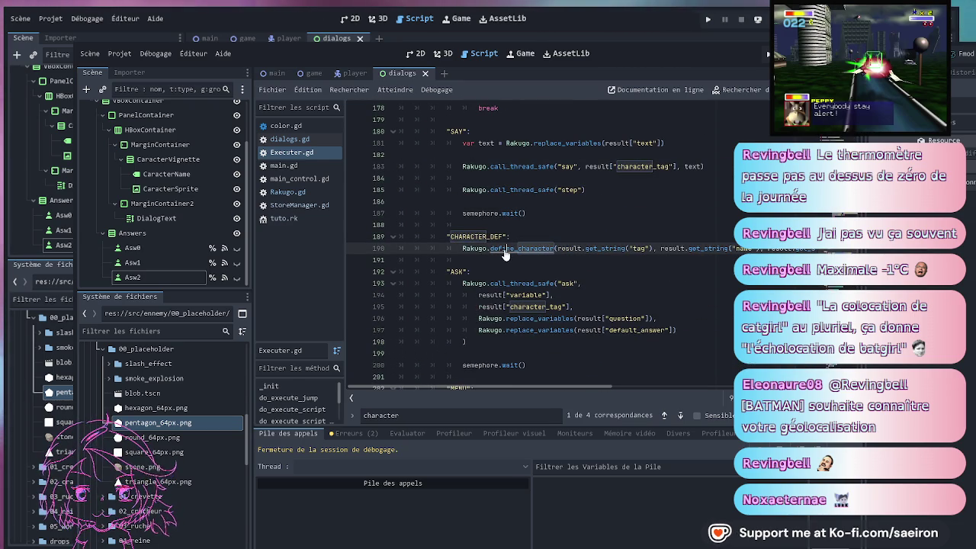
Check define_character's definition in Rakugo.gd with a narrower left dock, then return to Executer.gd
ctrl+click(507, 249)
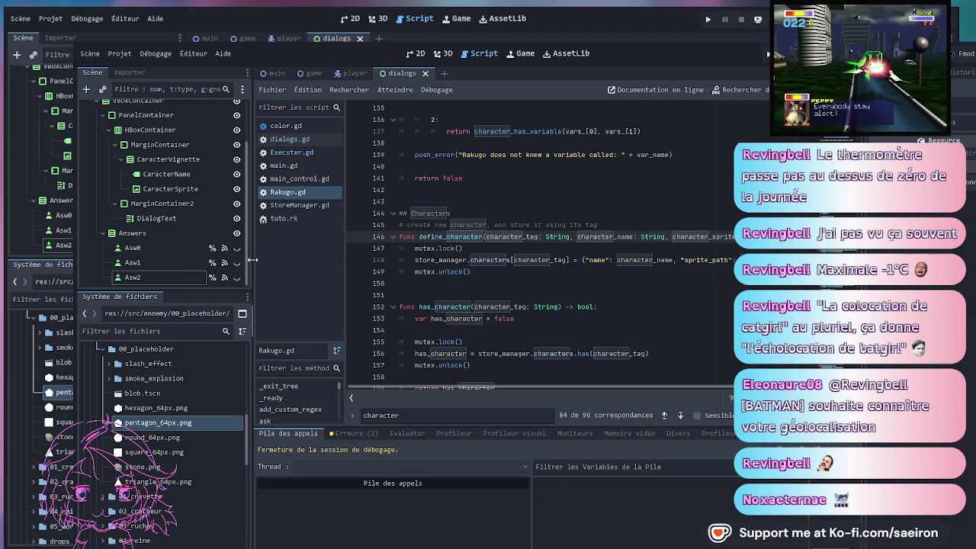
drag(251, 264, 166, 264)
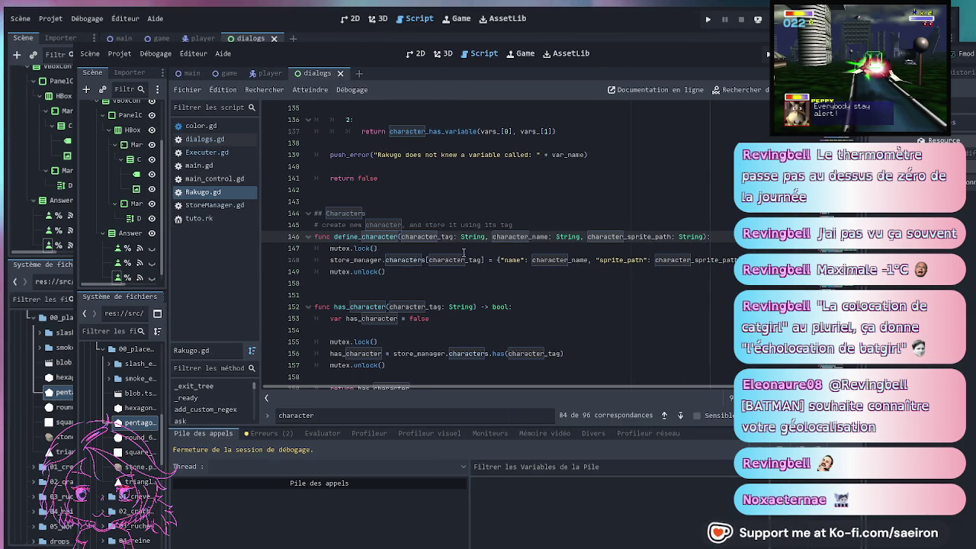
key(alt+Left)
key(alt+Left)
key(alt+Left)
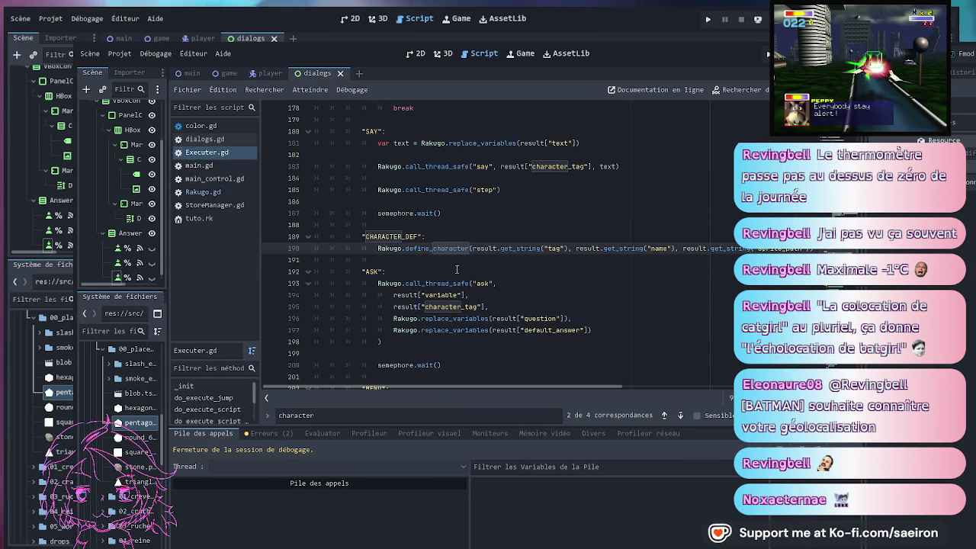
Open tuto.rk to view the Calcula and Triss character definitions
click(457, 270)
click(486, 248)
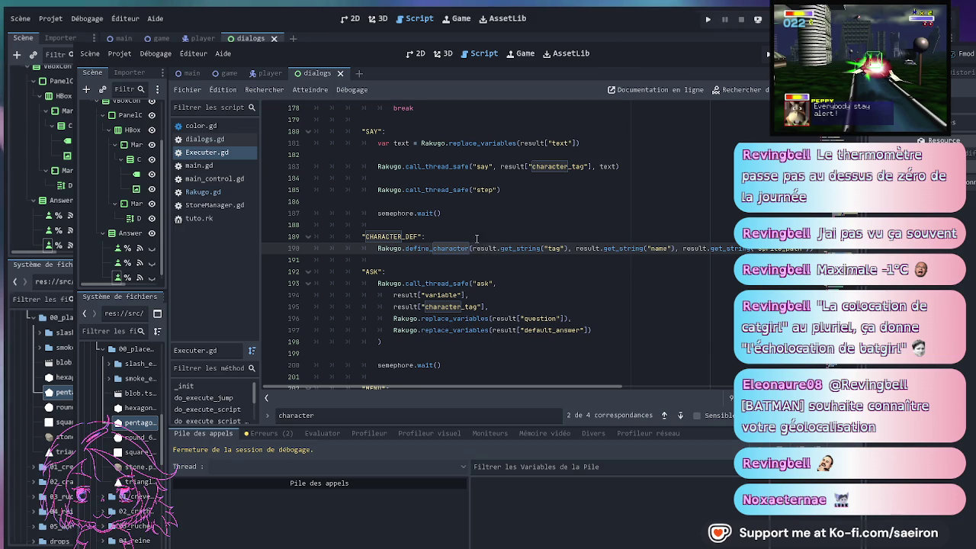
click(199, 218)
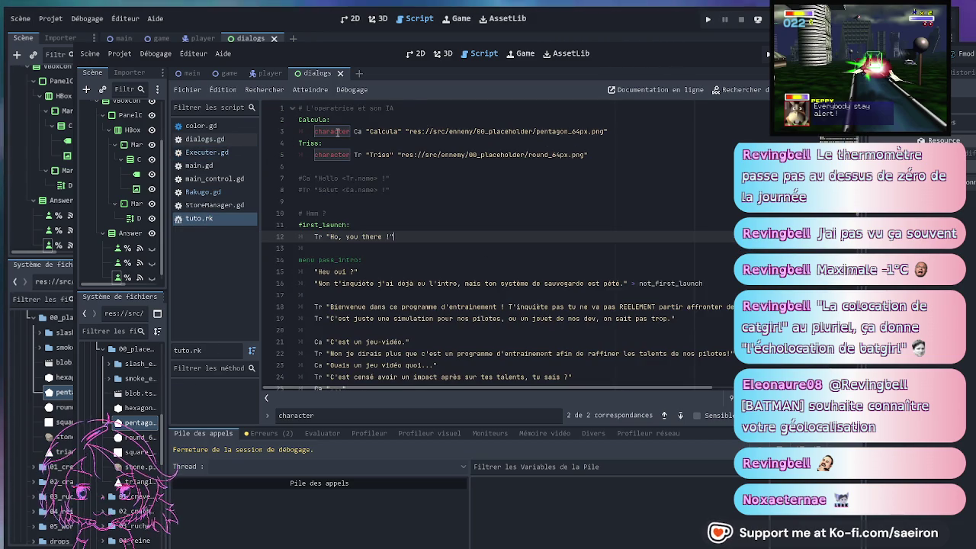
Select 'character' in tuto.rk, then return to Executer.gd's JUMP handling around lines 150–172
double_click(336, 132)
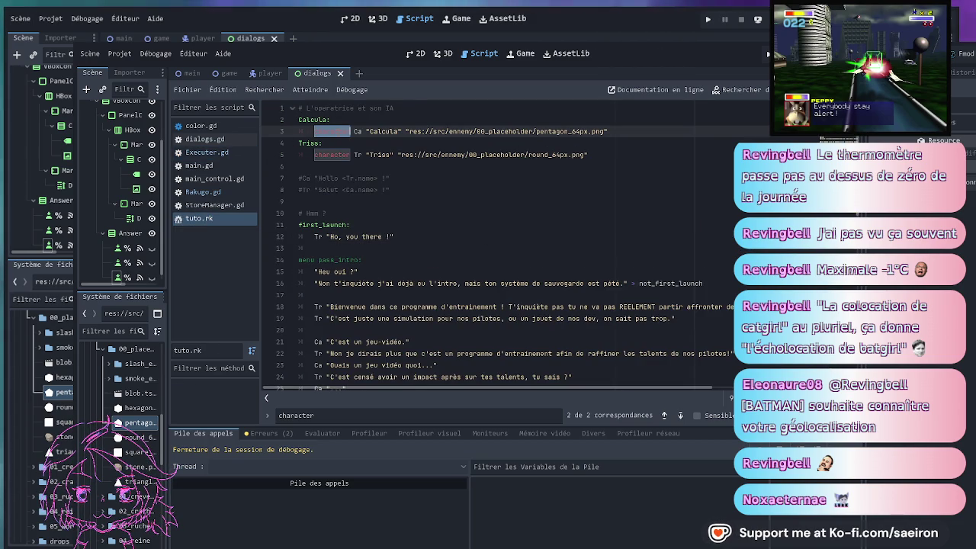
click(356, 131)
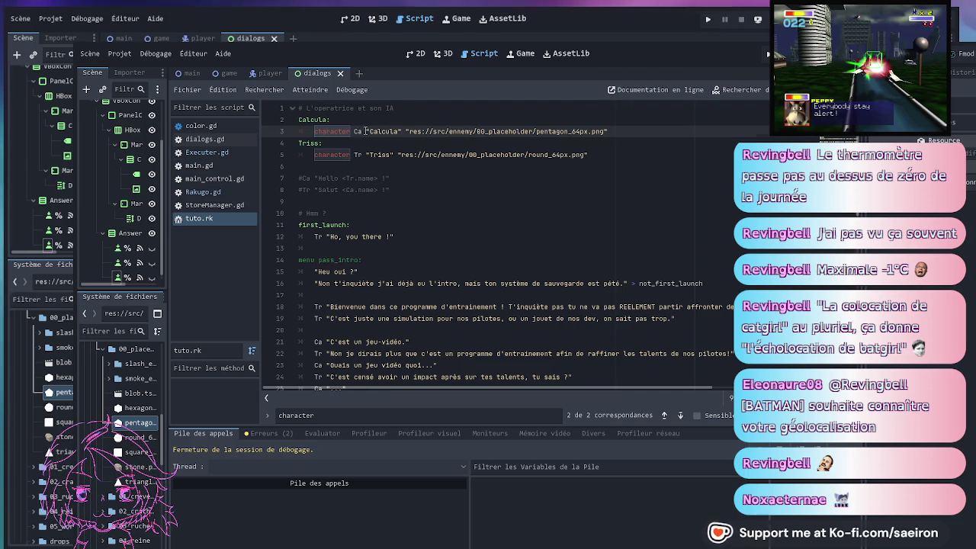
key(alt+Left)
scroll(489, 249, up, 5)
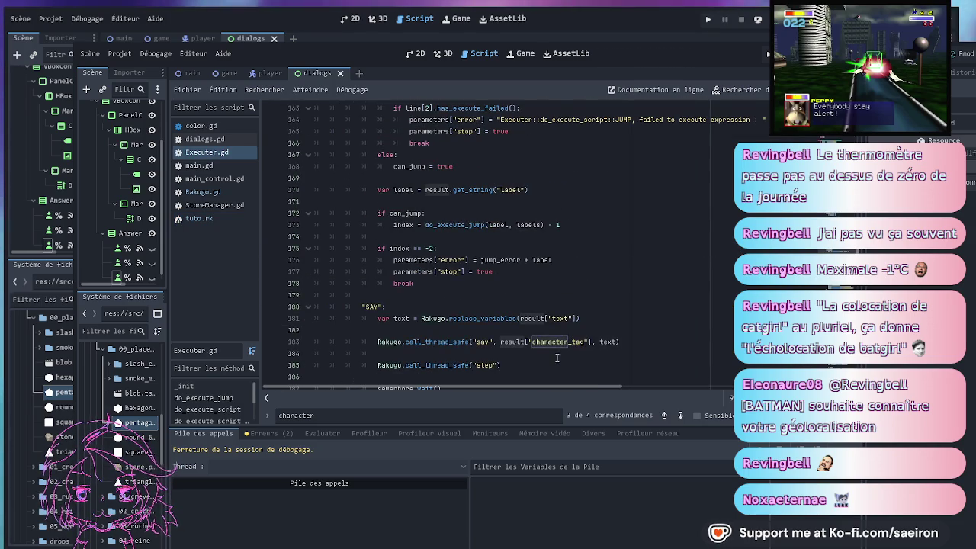
scroll(518, 332, up, 10)
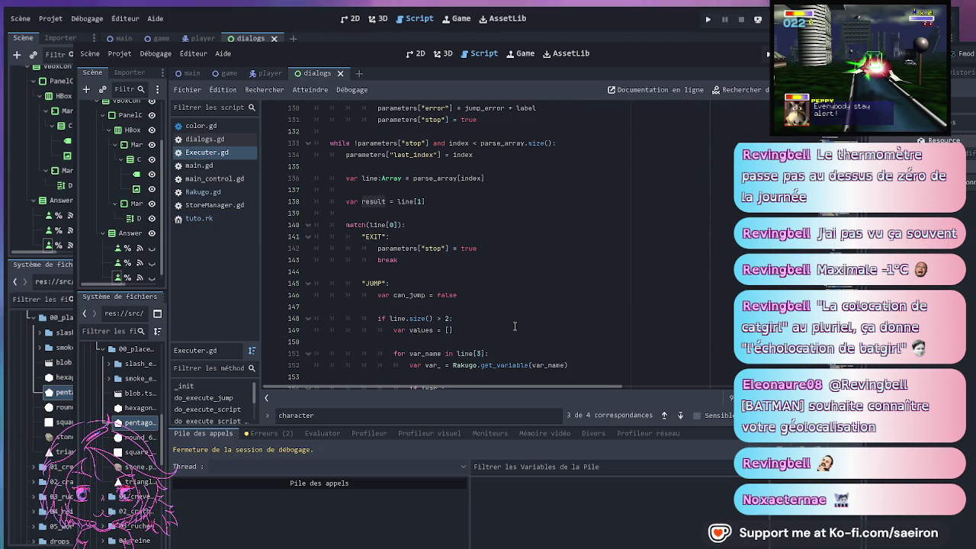
scroll(400, 274, up, 1)
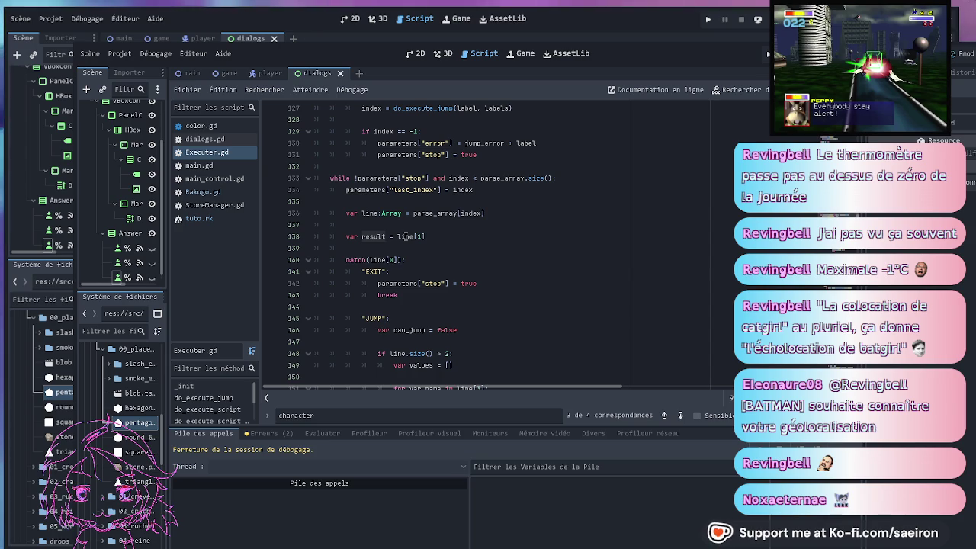
click(405, 237)
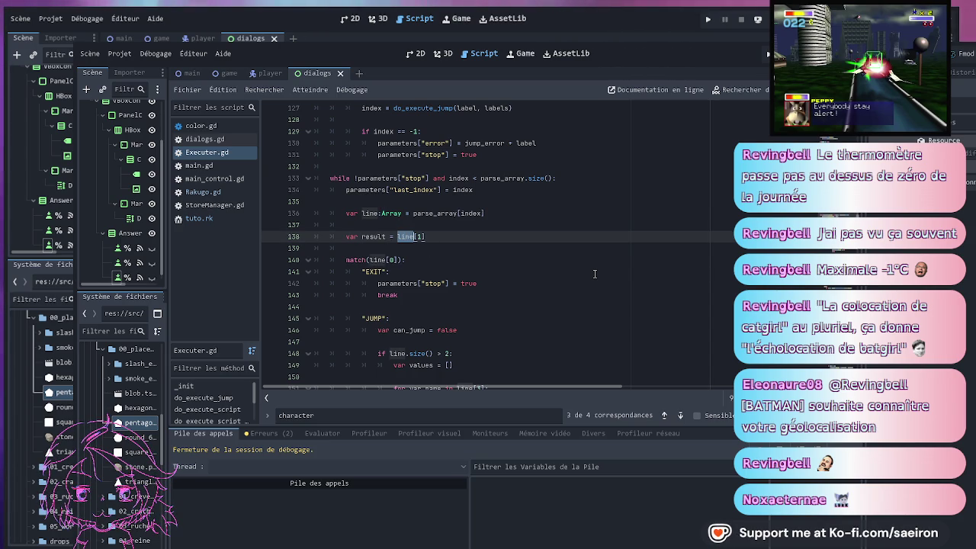
scroll(522, 269, down, 15)
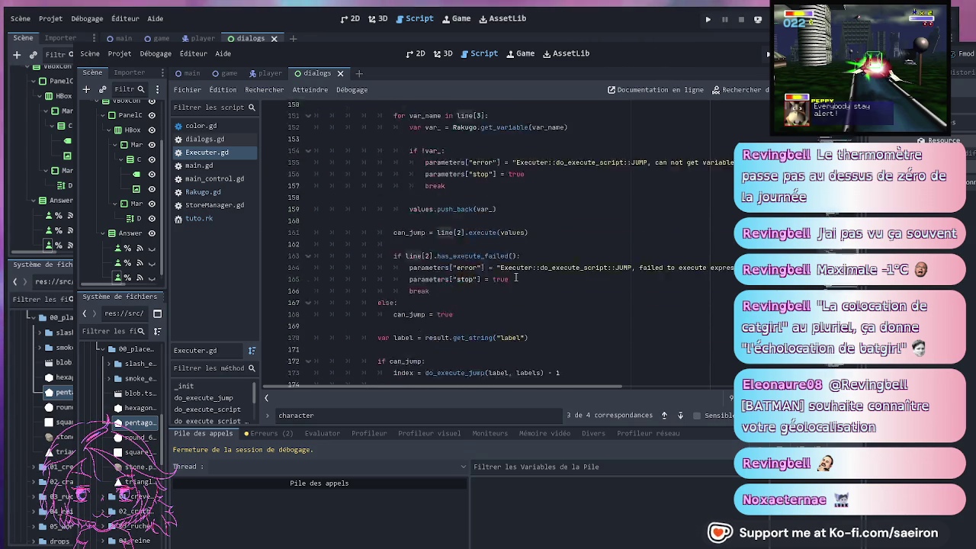
Search Executer.gd for CHARACTER_DEF, which finds one match, and widen the scene and FileSystem panels
click(378, 237)
double_click(378, 237)
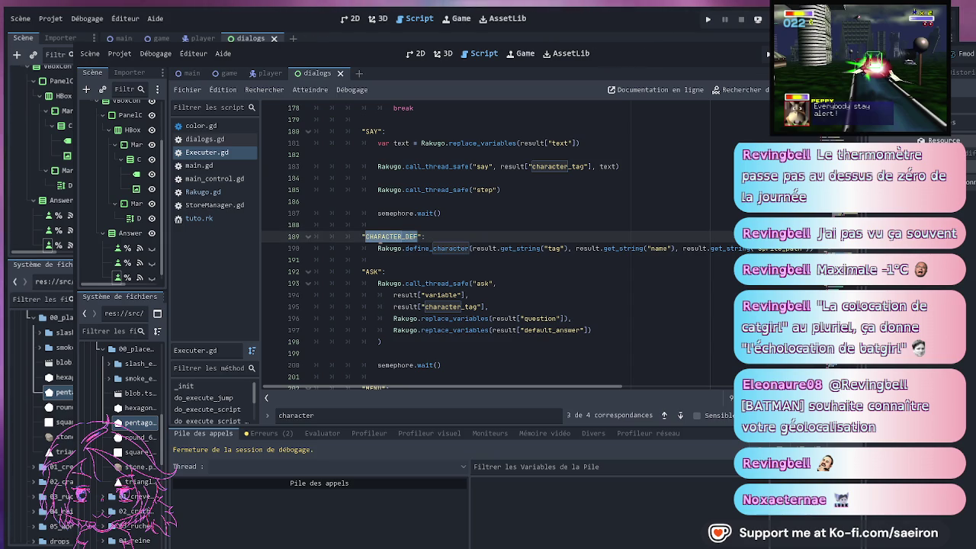
key(ctrl+f)
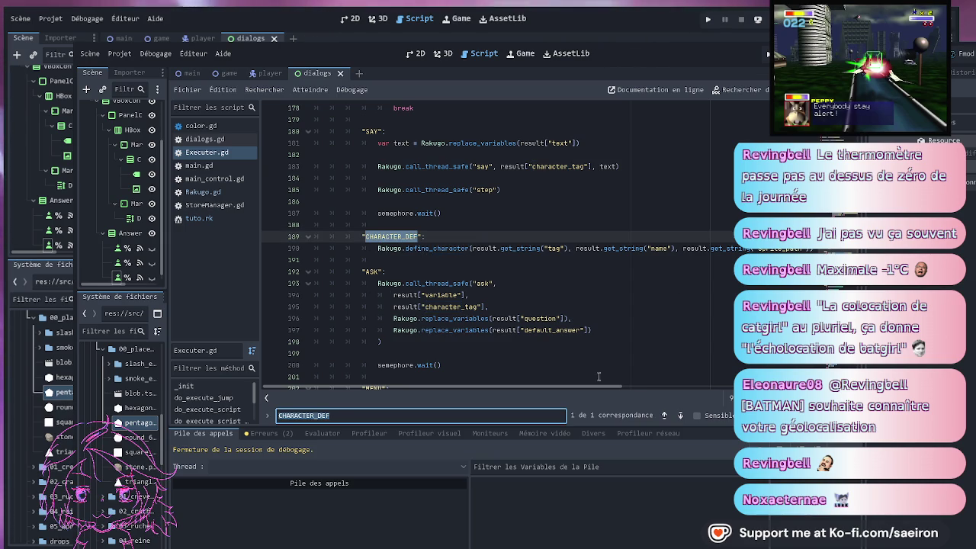
click(548, 232)
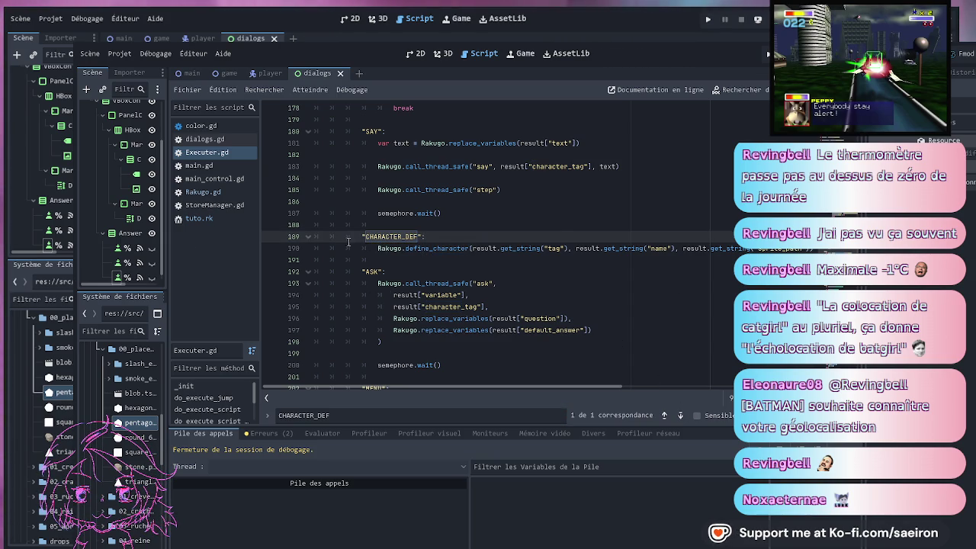
mouse_move(170, 246)
mouse_down()
mouse_move(258, 251)
mouse_move(232, 254)
mouse_up()
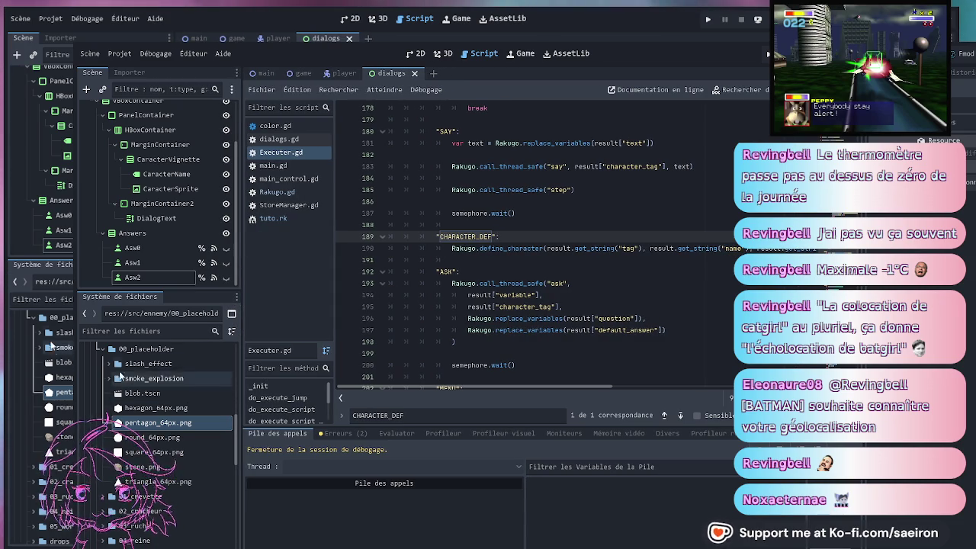
scroll(152, 427, up, 10)
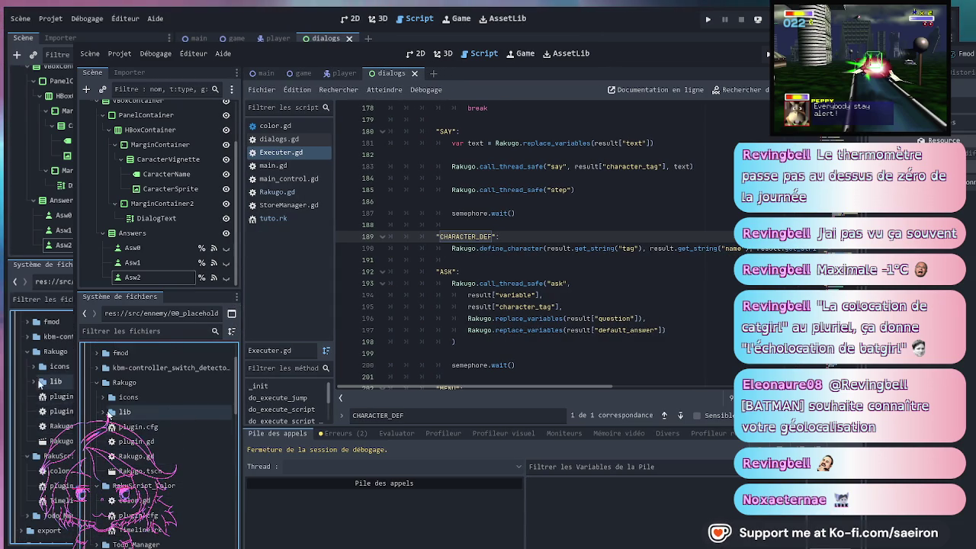
Expand addons/Rakugo/lib, open RakuScriptDialogue.gd, then open Parser.gd from systems
click(104, 412)
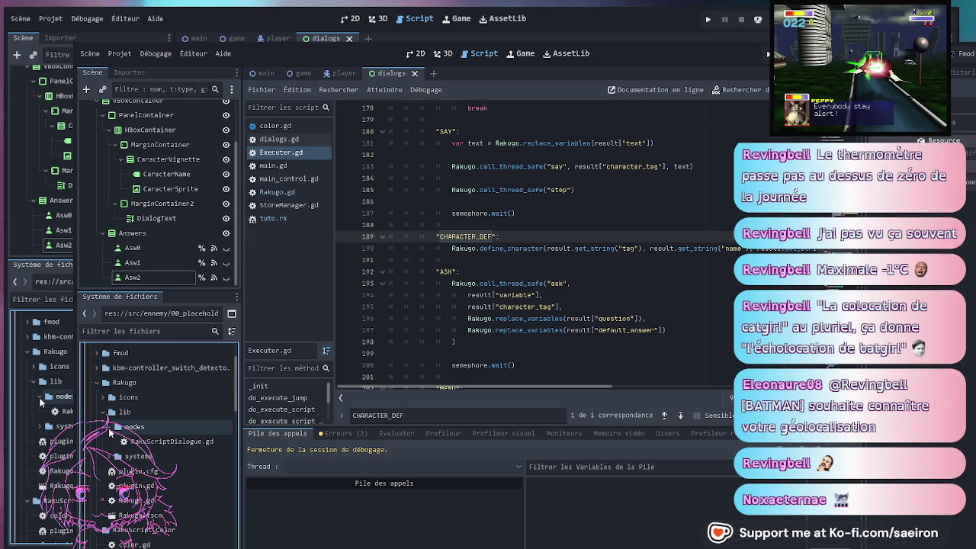
click(110, 427)
double_click(137, 441)
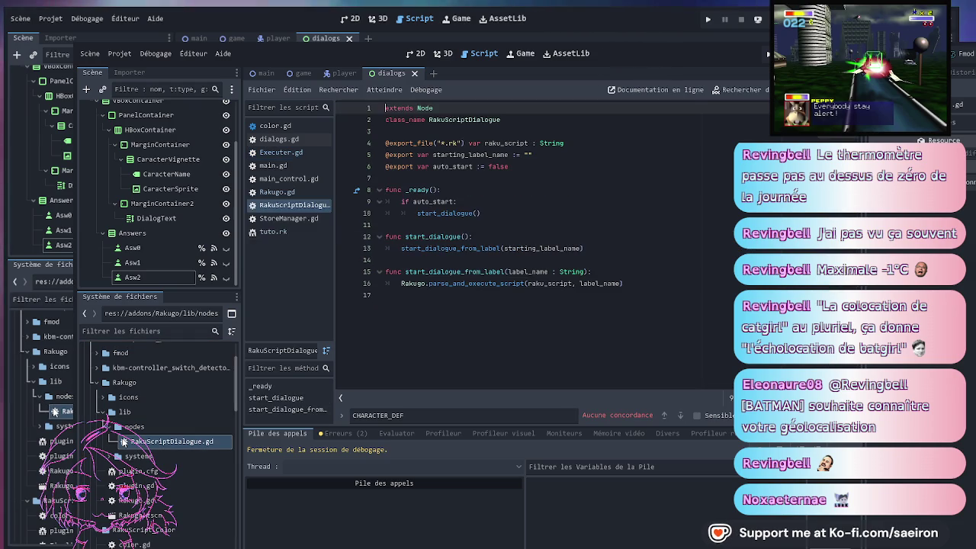
click(110, 427)
click(110, 442)
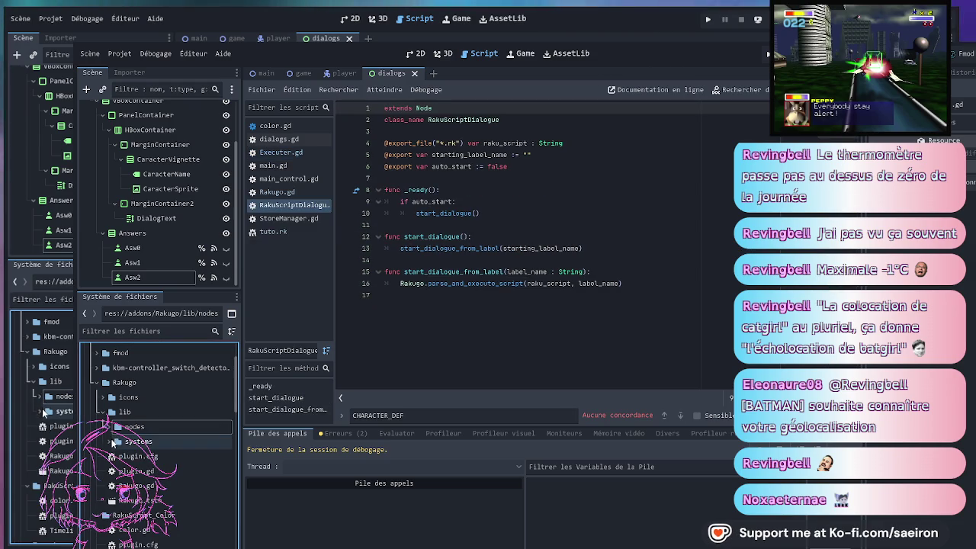
click(133, 471)
double_click(135, 471)
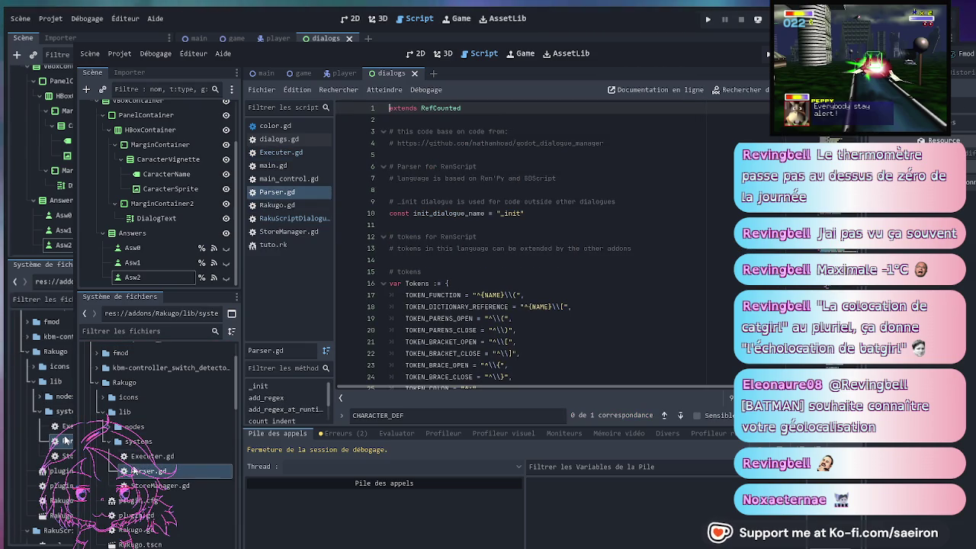
Scroll Parser.gd to the parser_regex dictionary and put the caret in the line 59 CHARACTER_DEF regex
scroll(552, 338, down, 5)
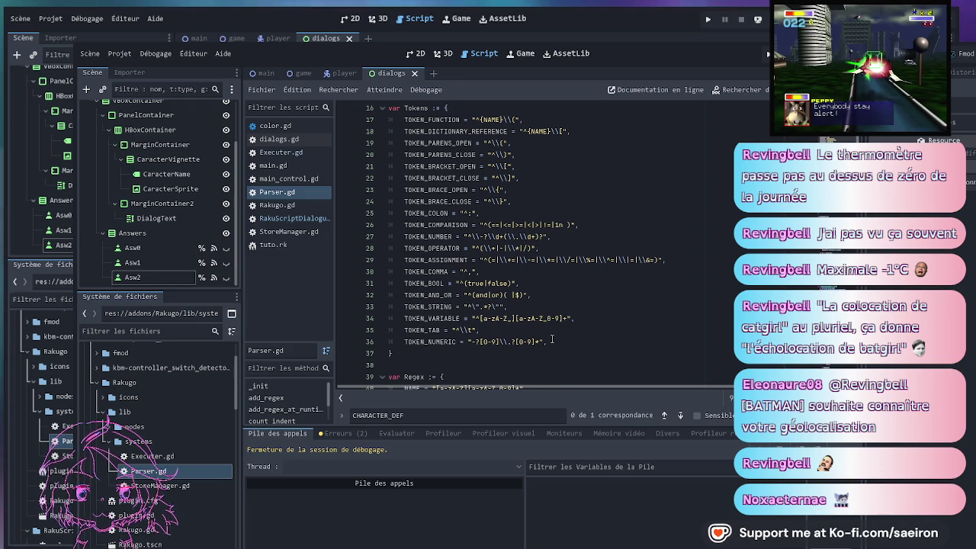
scroll(552, 339, up, 2)
scroll(552, 339, down, 7)
scroll(552, 338, down, 3)
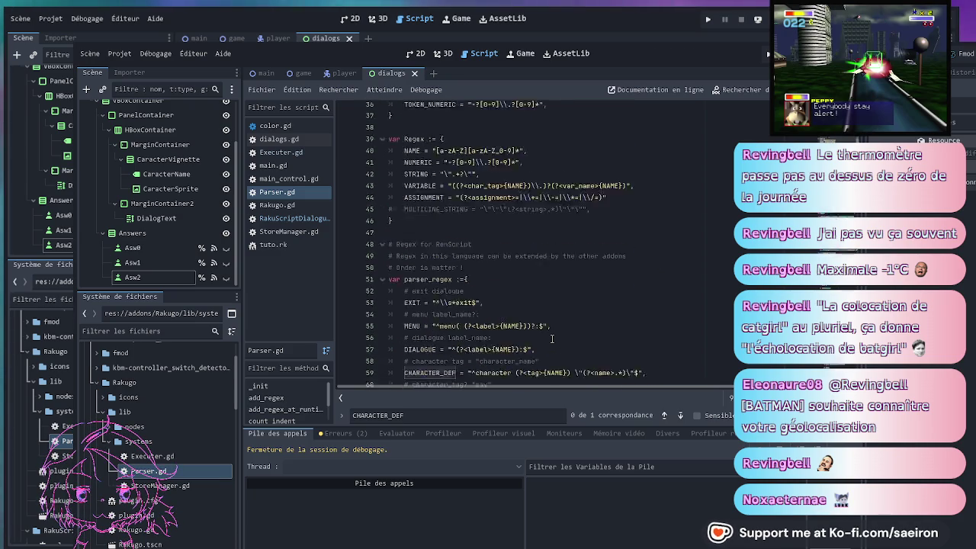
scroll(552, 339, down, 1)
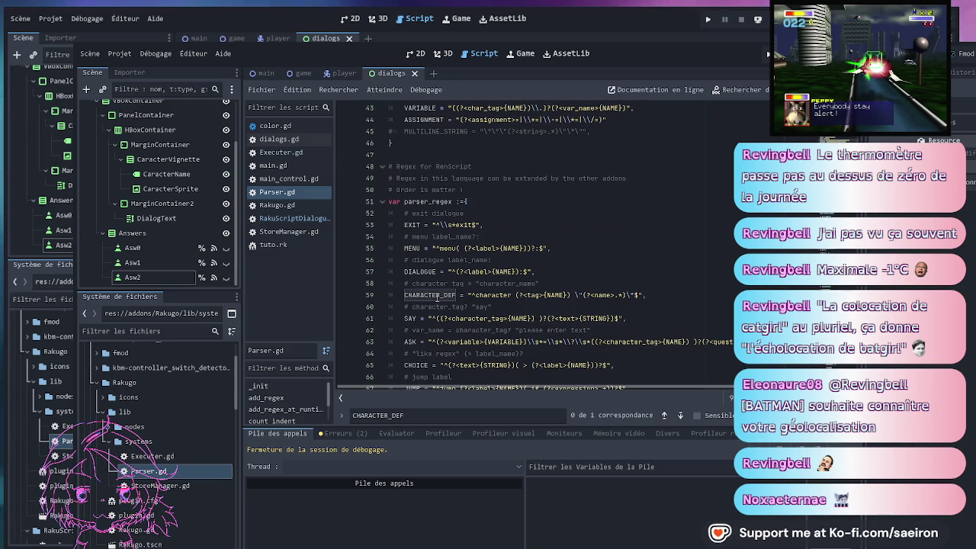
click(494, 297)
scroll(661, 297, down, 1)
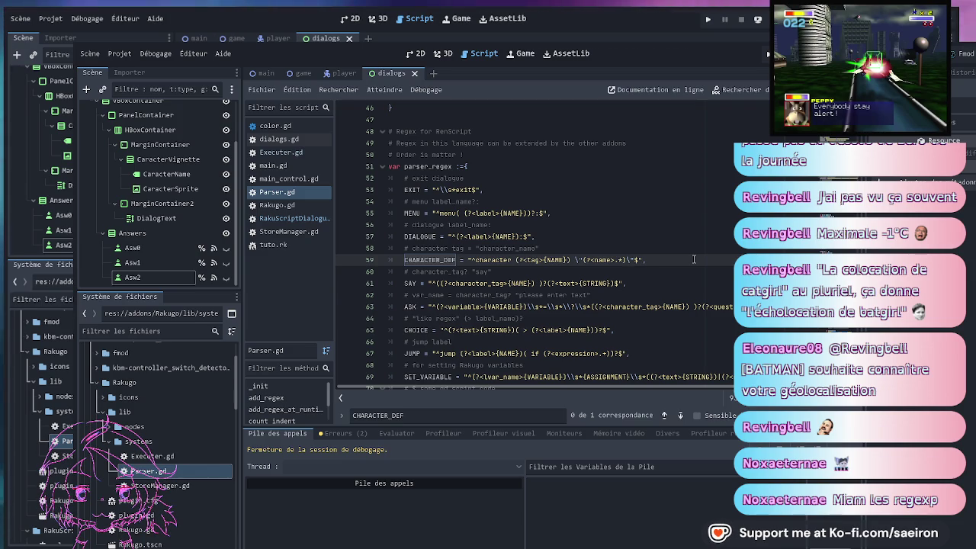
End the line 59 CHARACTER_DEF regex with an escaped closing quote and a $ anchor
text($)
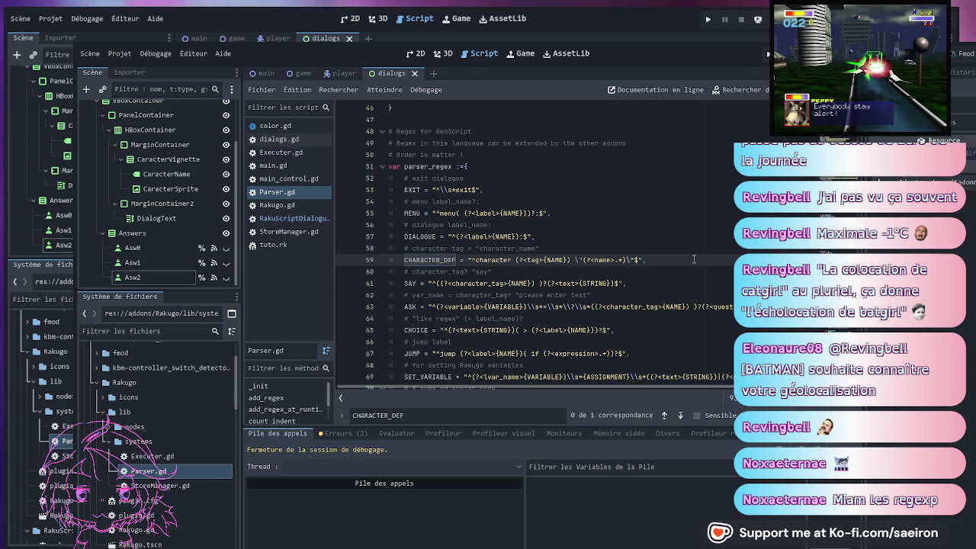
text(")
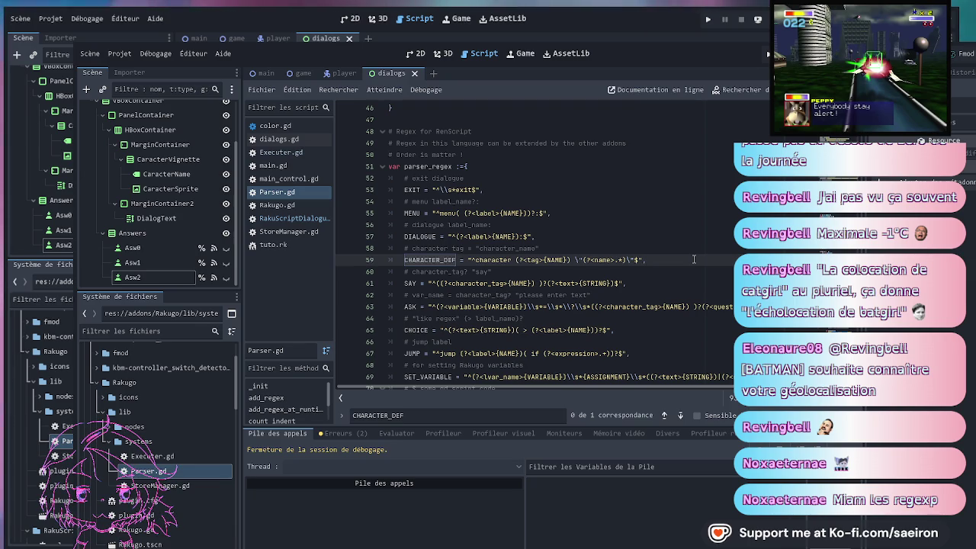
text($)
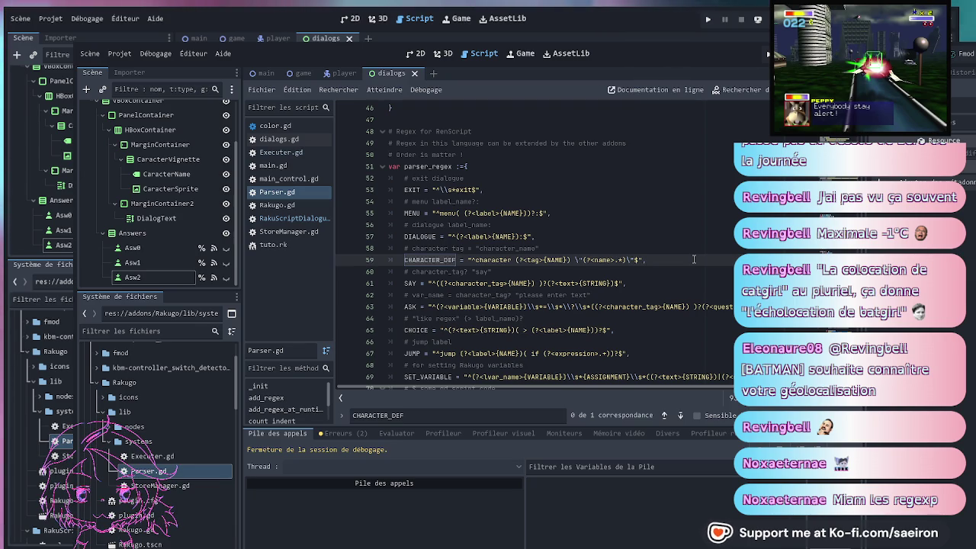
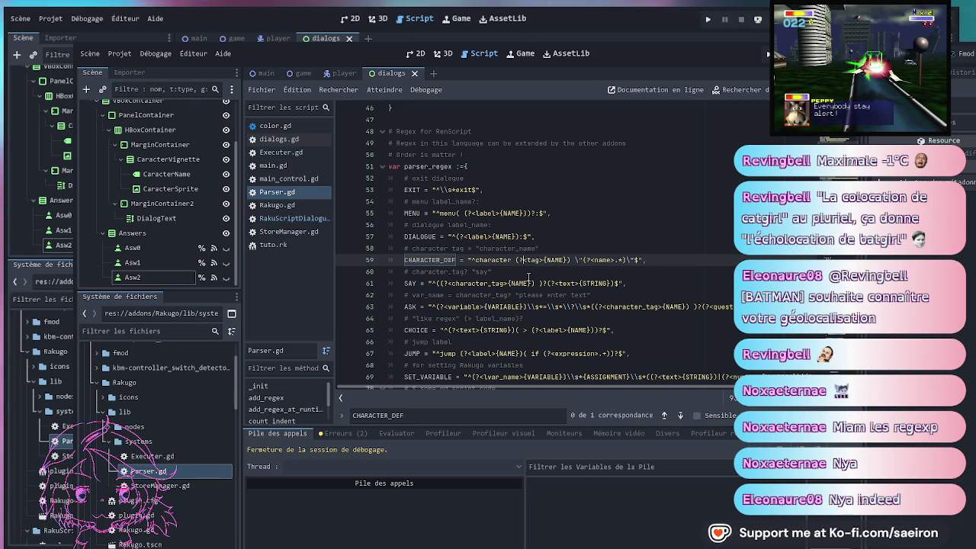
Scroll through Parser.gd to locate the CHARACTER_DEF regex on line 59
click(598, 260)
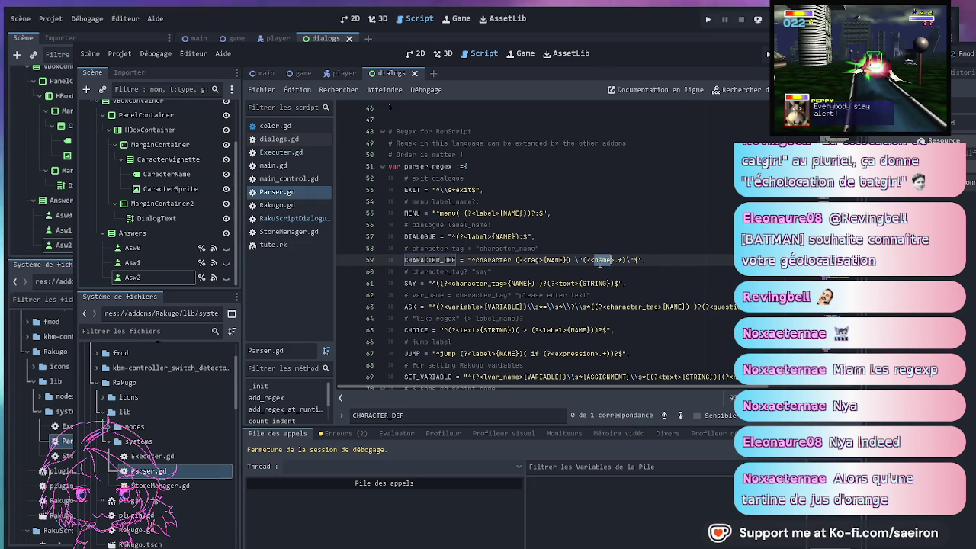
scroll(601, 269, down, 3)
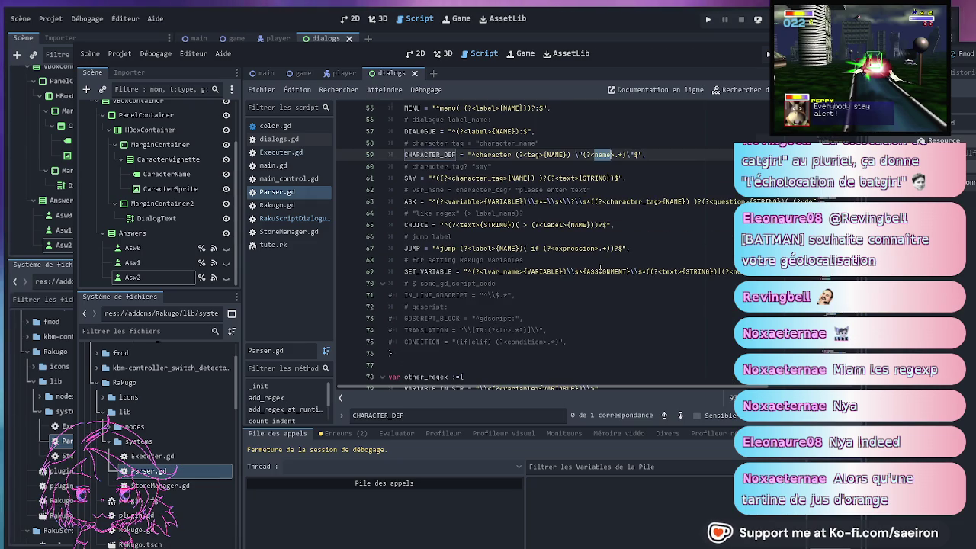
scroll(601, 268, down, 20)
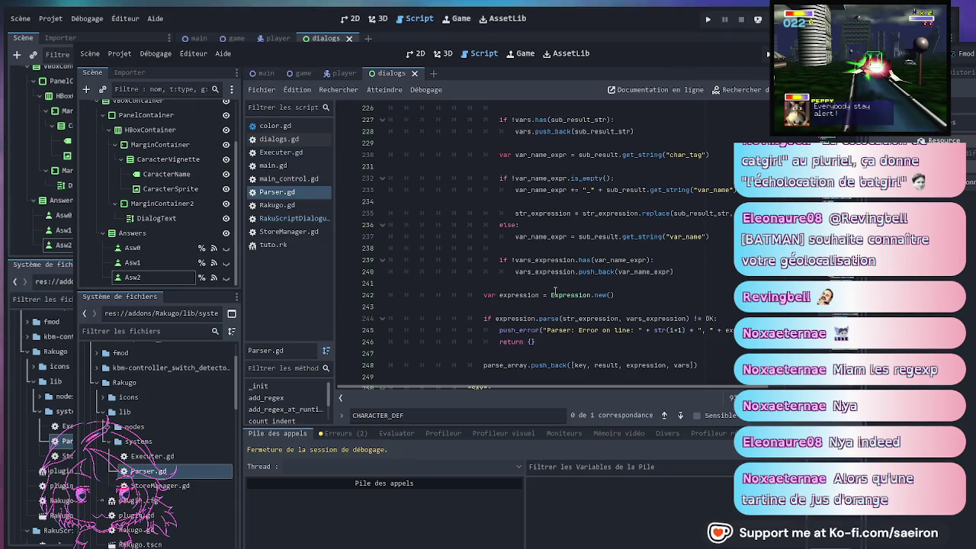
scroll(554, 290, up, 1)
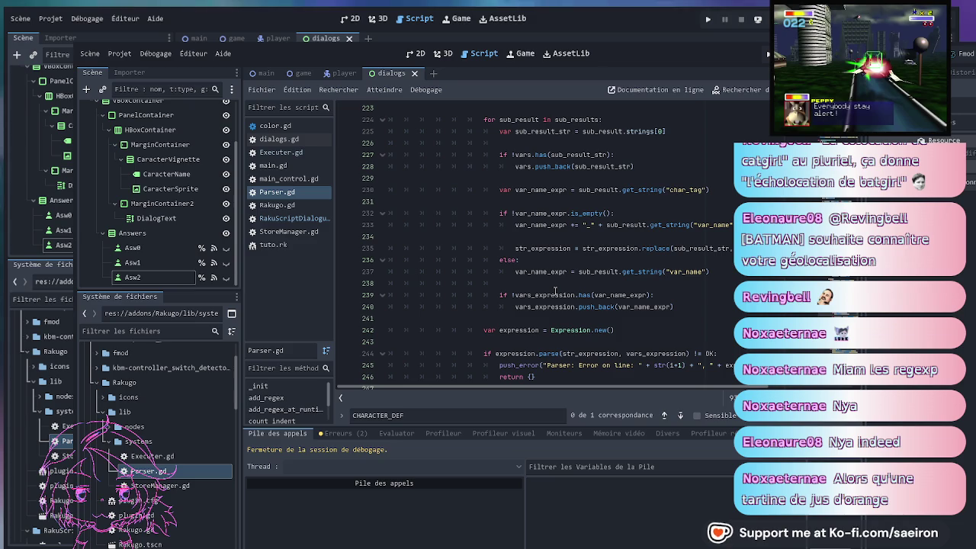
scroll(554, 290, up, 1)
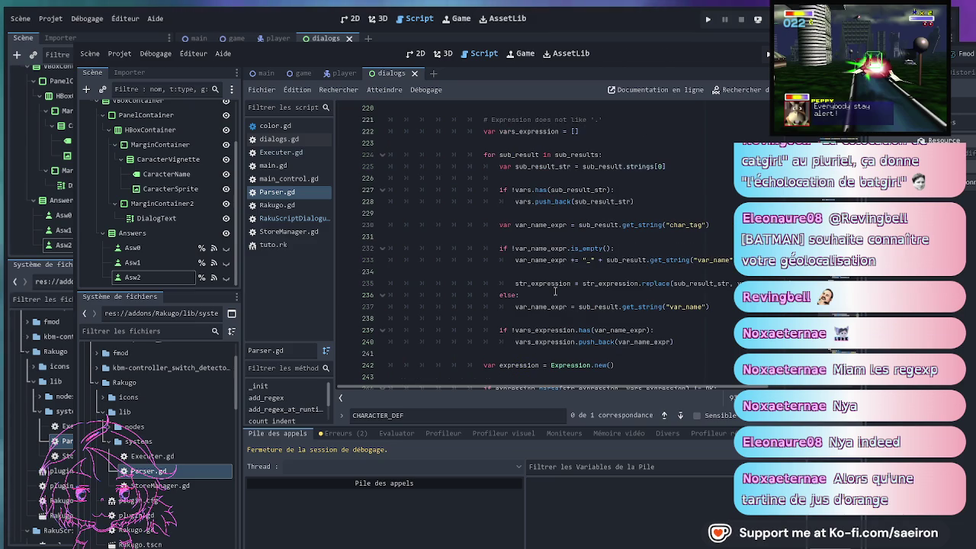
scroll(554, 291, up, 4)
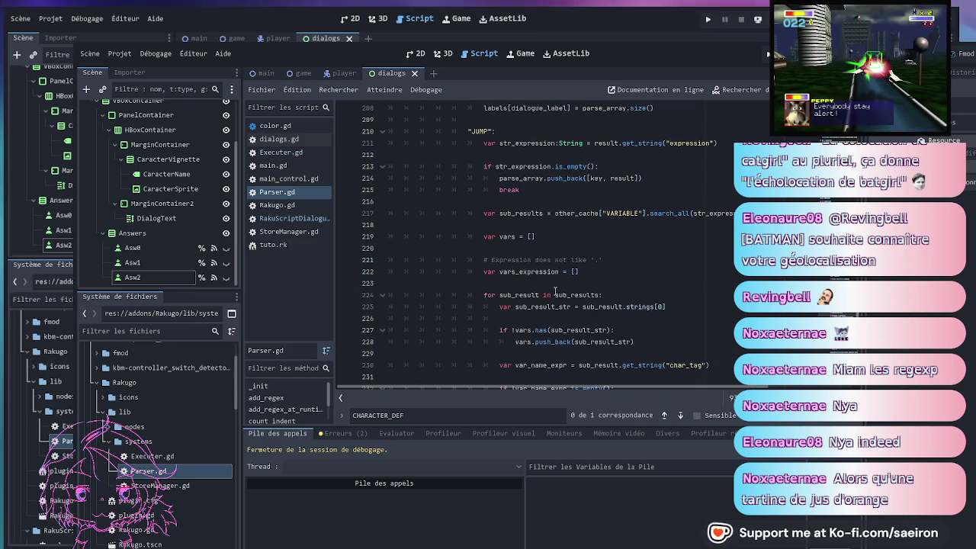
scroll(555, 291, up, 4)
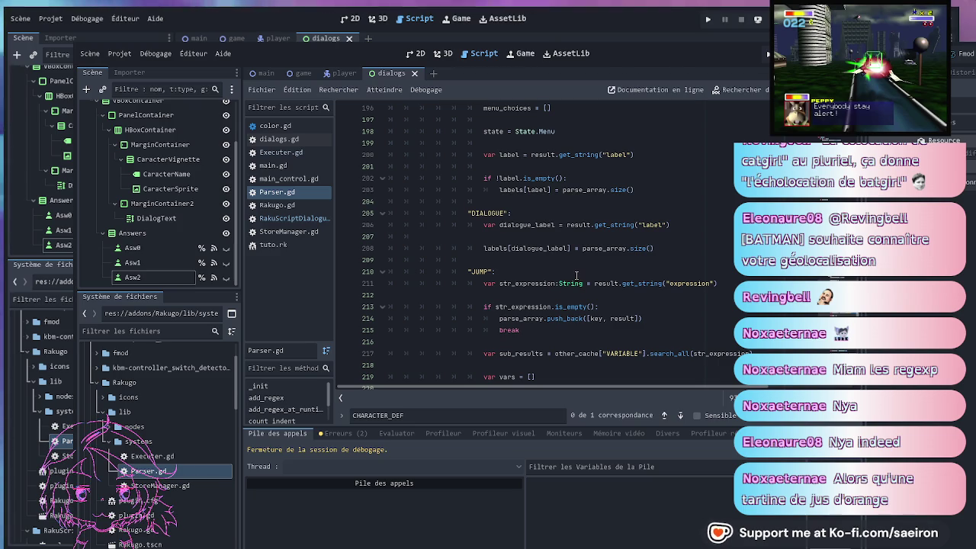
scroll(576, 275, up, 1)
scroll(577, 275, up, 6)
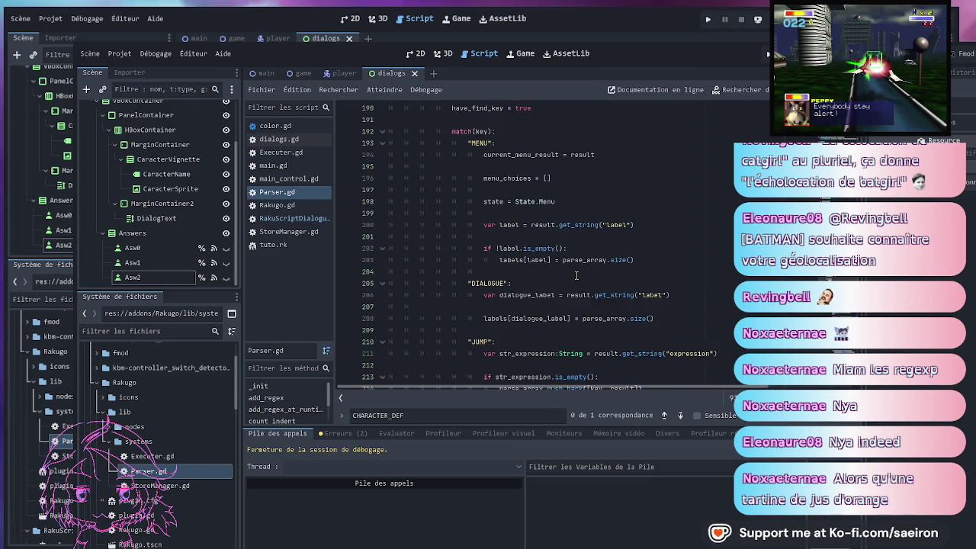
scroll(576, 275, up, 5)
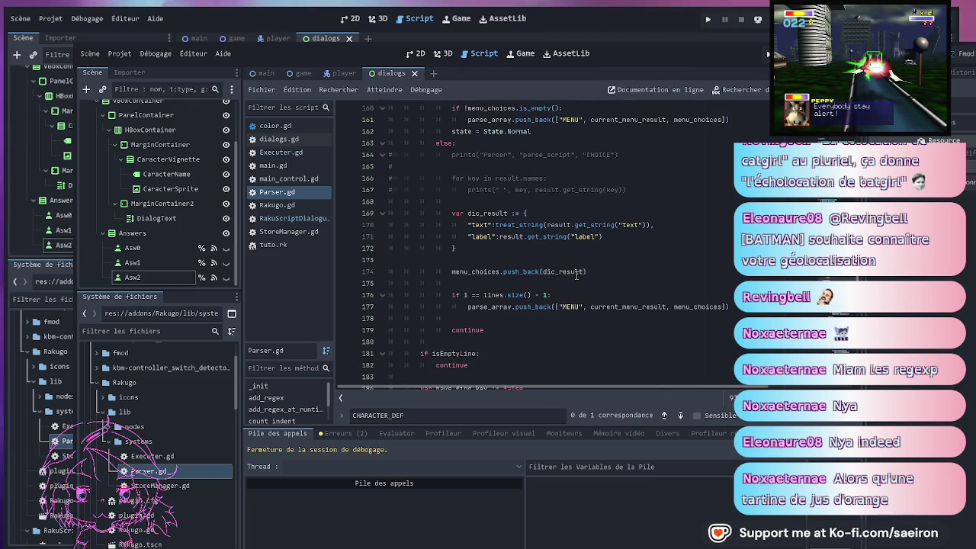
scroll(577, 274, up, 3)
scroll(578, 274, up, 1)
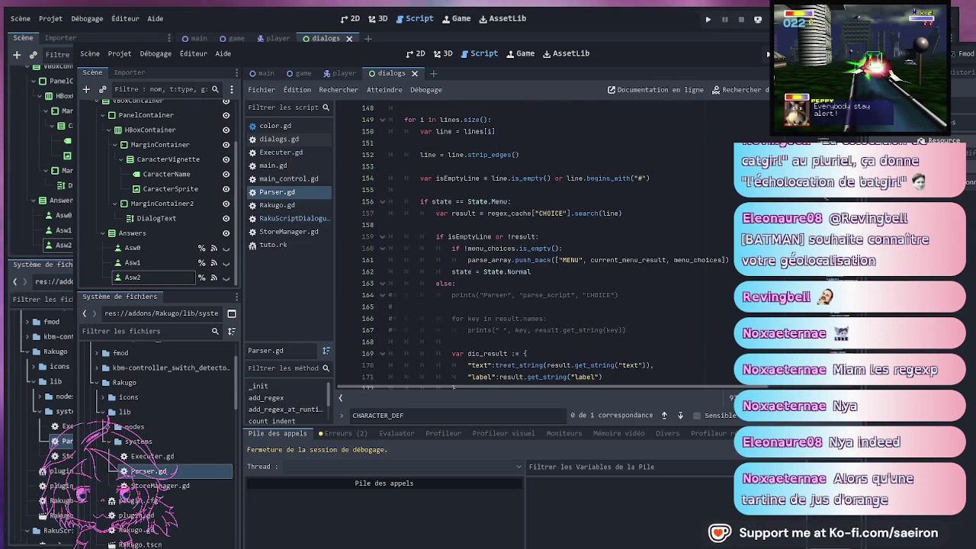
scroll(662, 283, up, 4)
scroll(661, 283, up, 14)
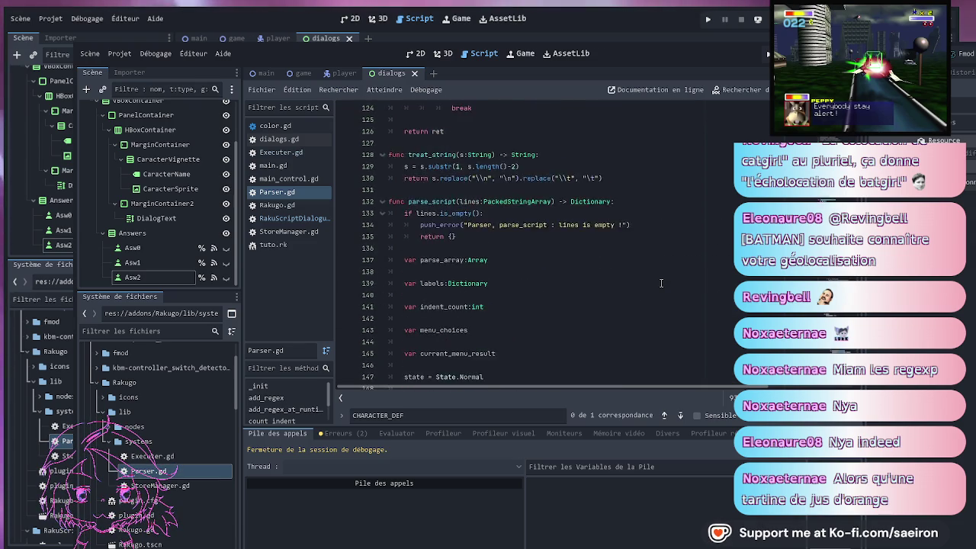
scroll(686, 264, up, 13)
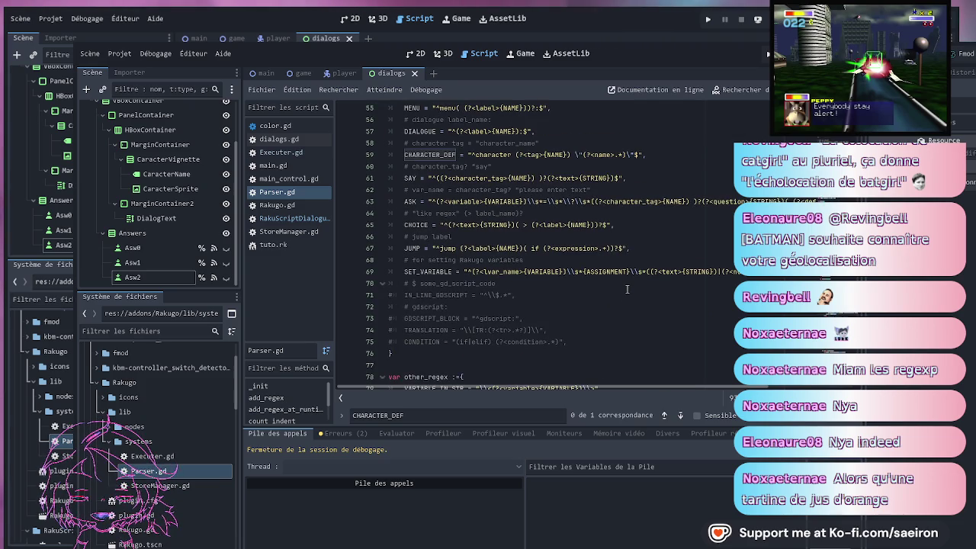
scroll(628, 317, up, 13)
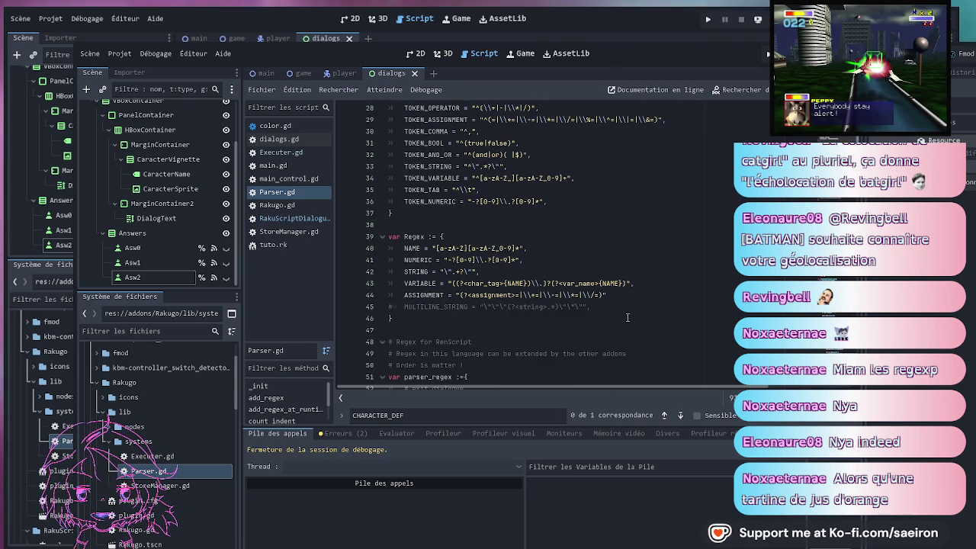
scroll(628, 317, up, 5)
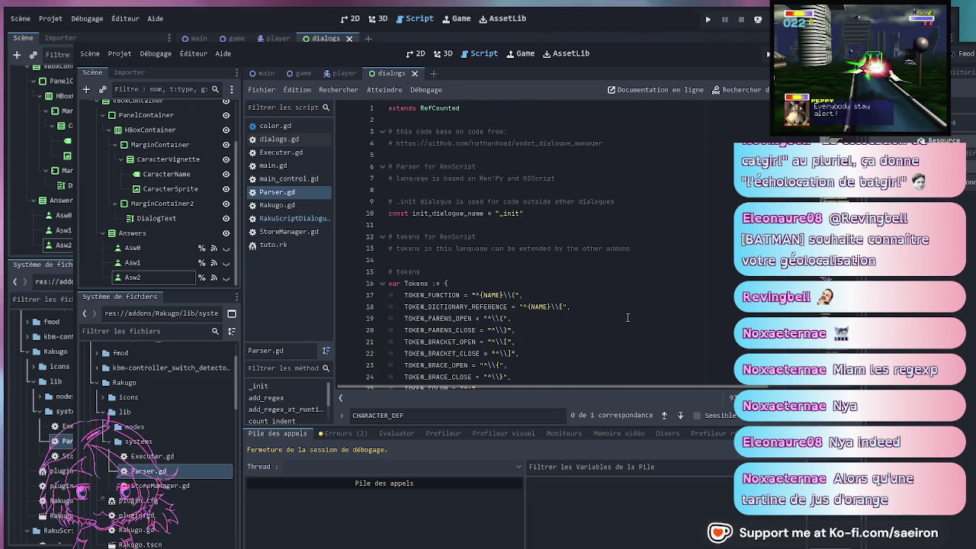
scroll(628, 317, down, 6)
scroll(627, 317, up, 3)
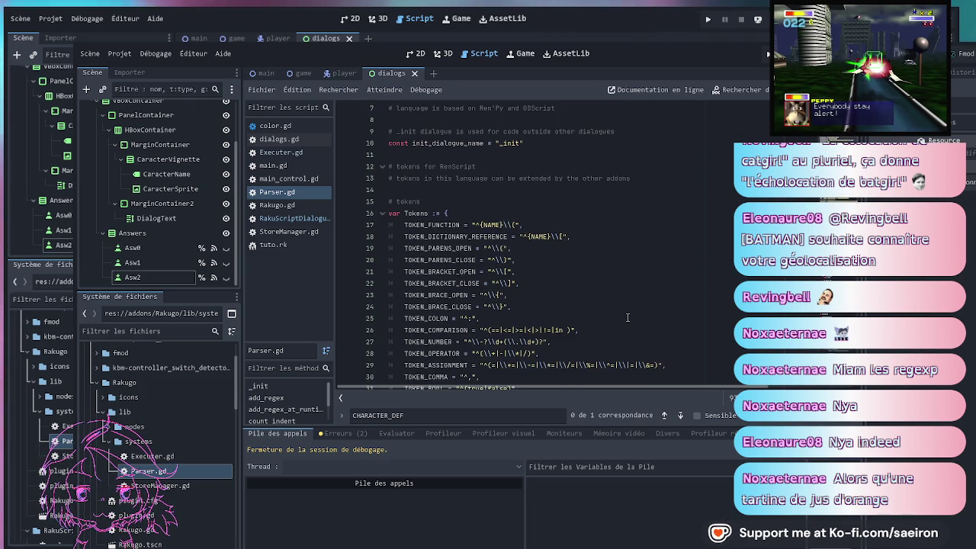
scroll(628, 317, down, 14)
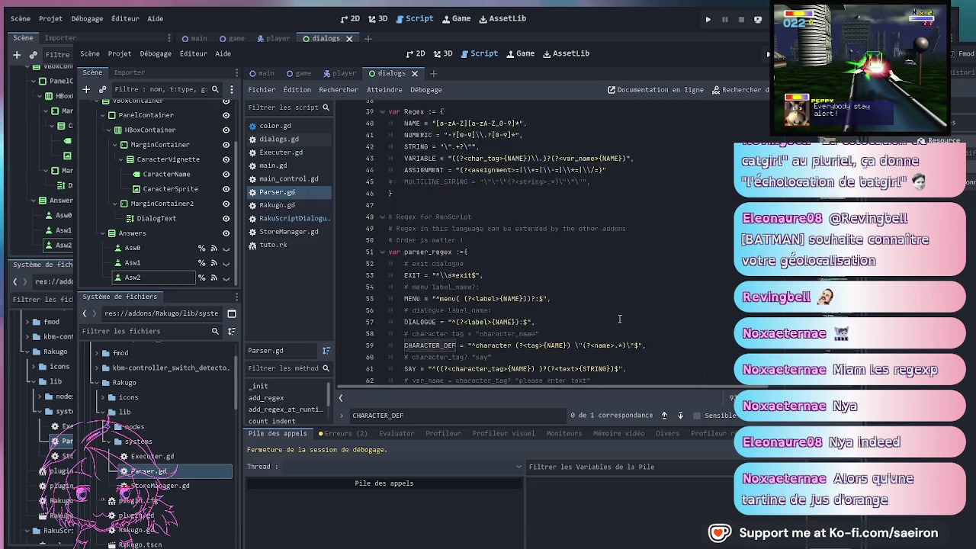
Rewrite the end of CHARACTER_DEF as \"(?<name>.*)\" \"(?<sprite_path>.*)\"$
drag(637, 190, 589, 190)
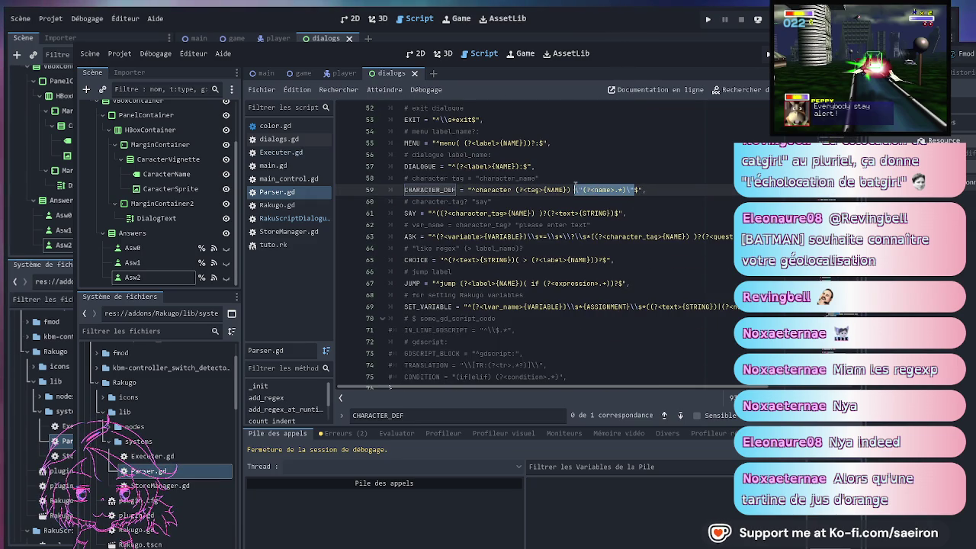
key(Right)
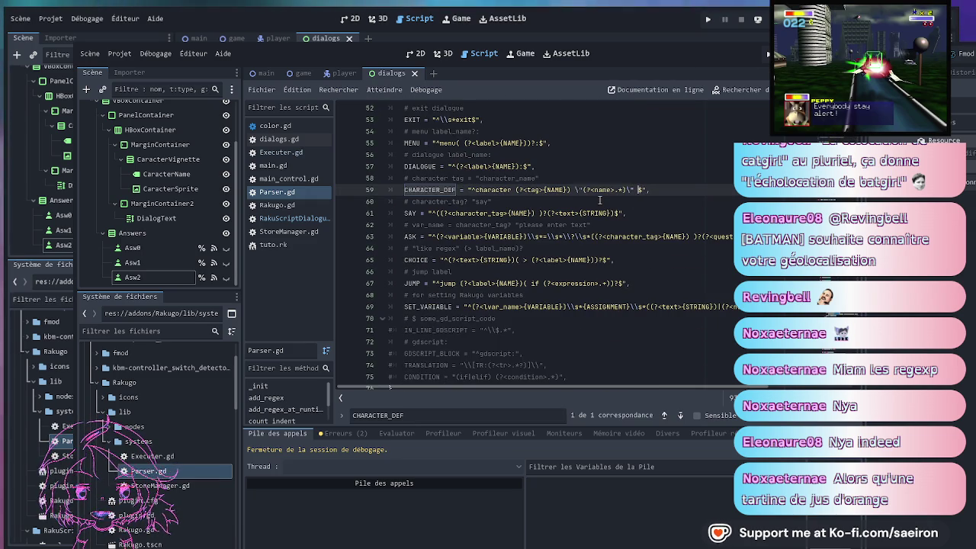
text(\"(?<name>.*)\" \"(?<)
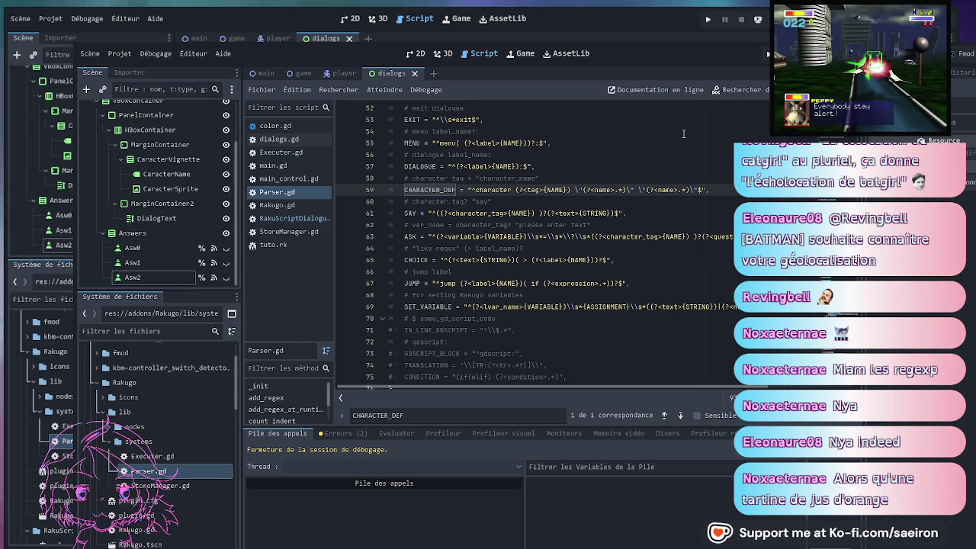
text(sprite)
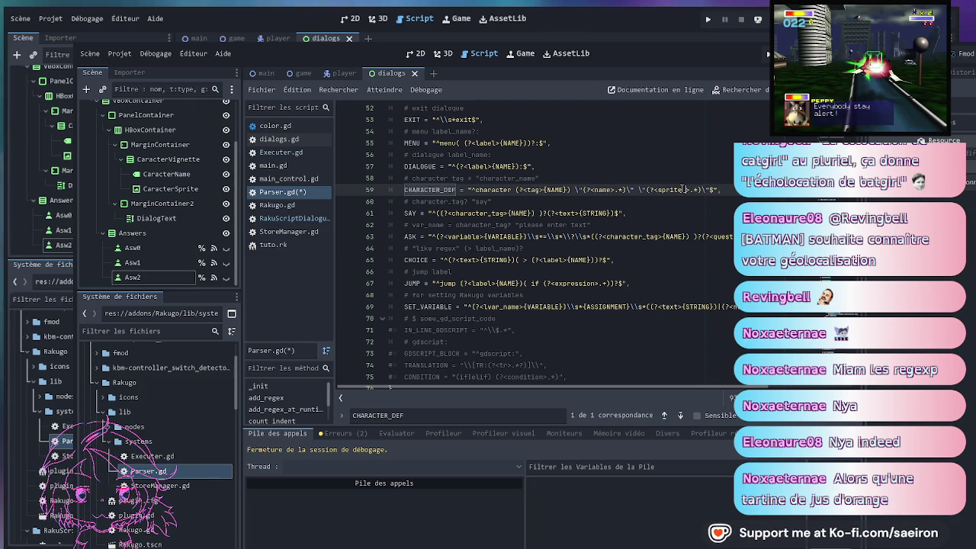
text(_path)
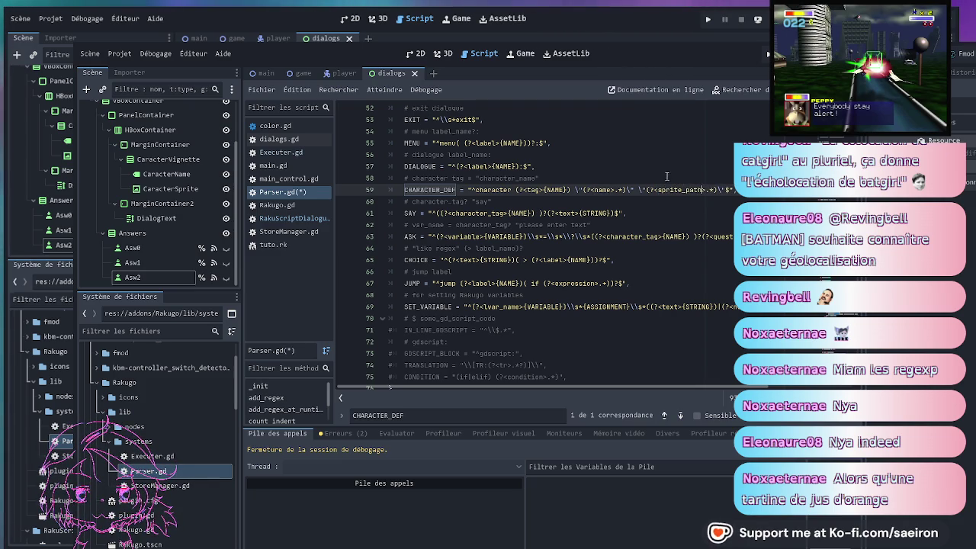
click(641, 201)
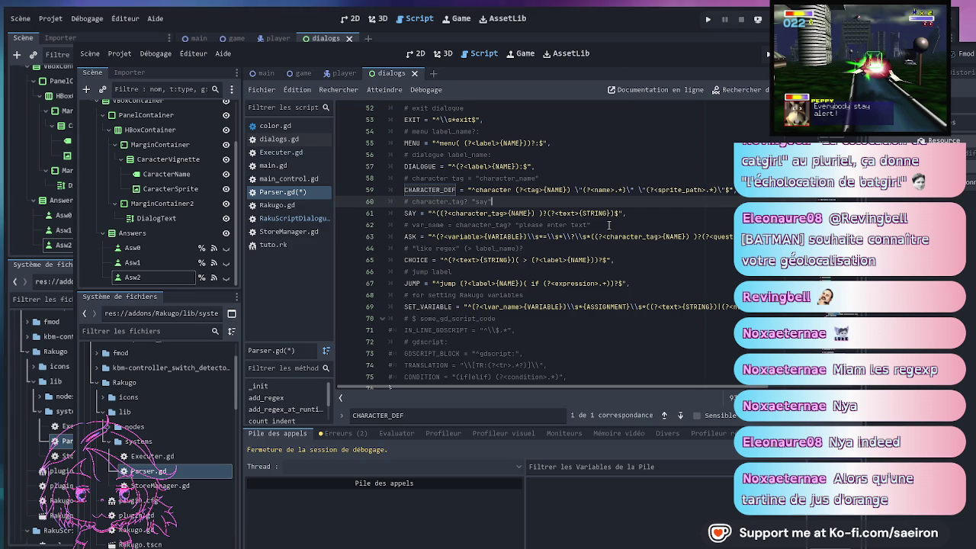
click(571, 194)
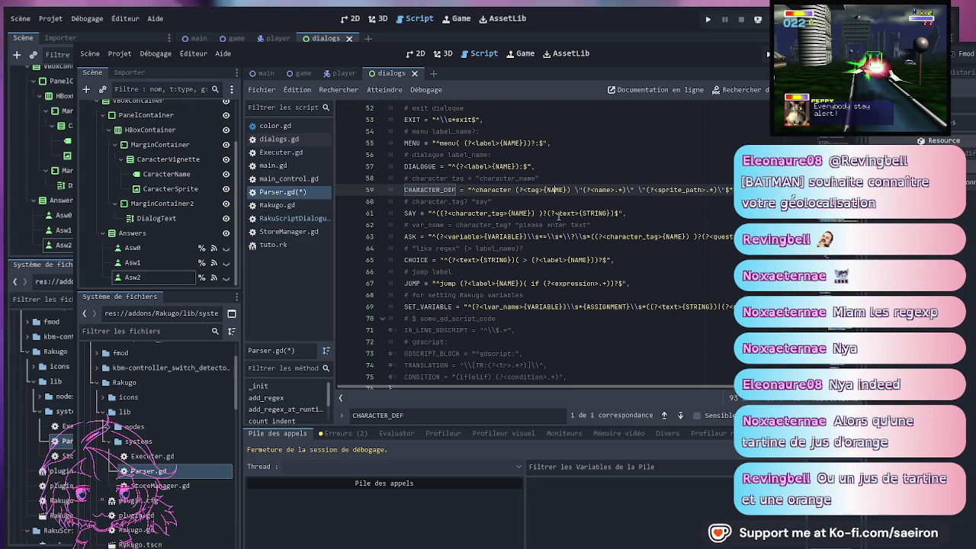
click(626, 190)
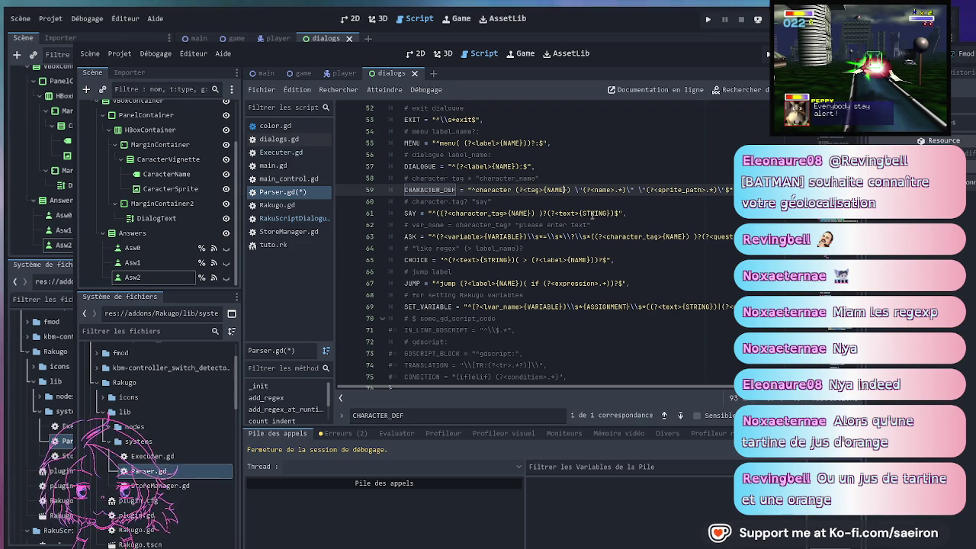
Add a comma after the tag's NAME and search the script for NAME
text(,)
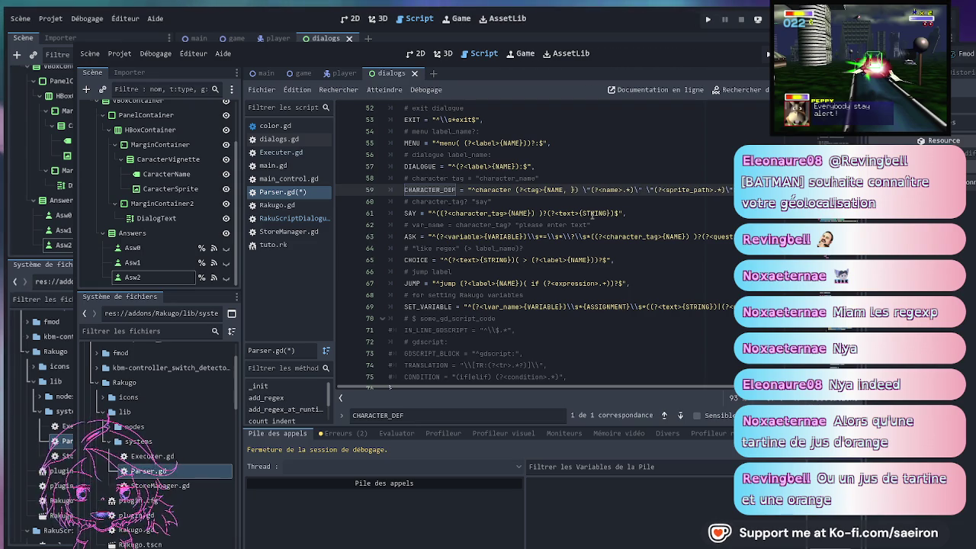
double_click(555, 190)
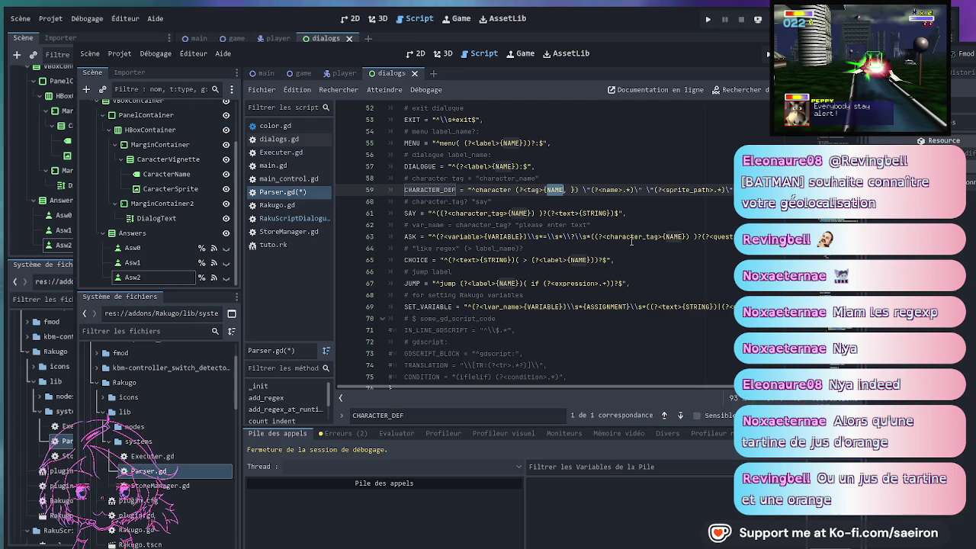
key(ctrl+f)
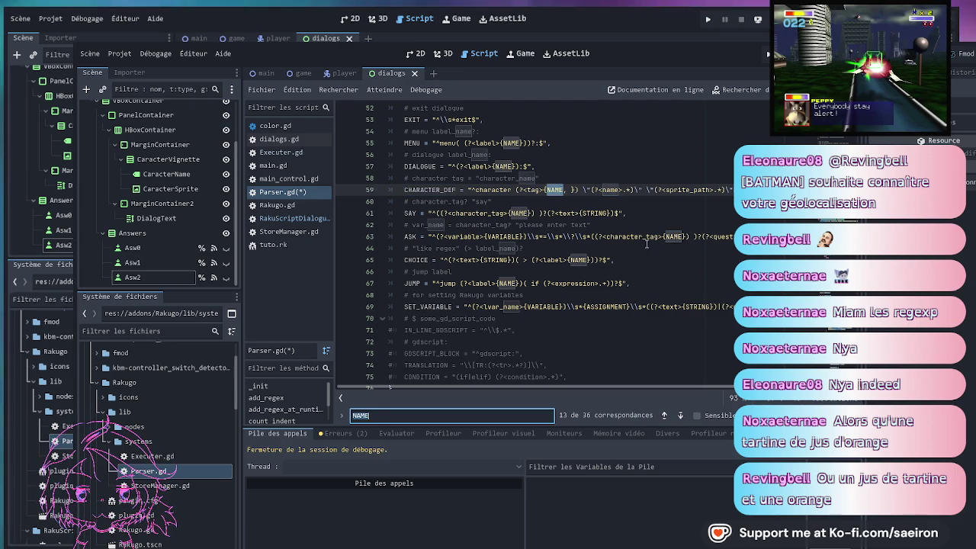
scroll(703, 312, up, 9)
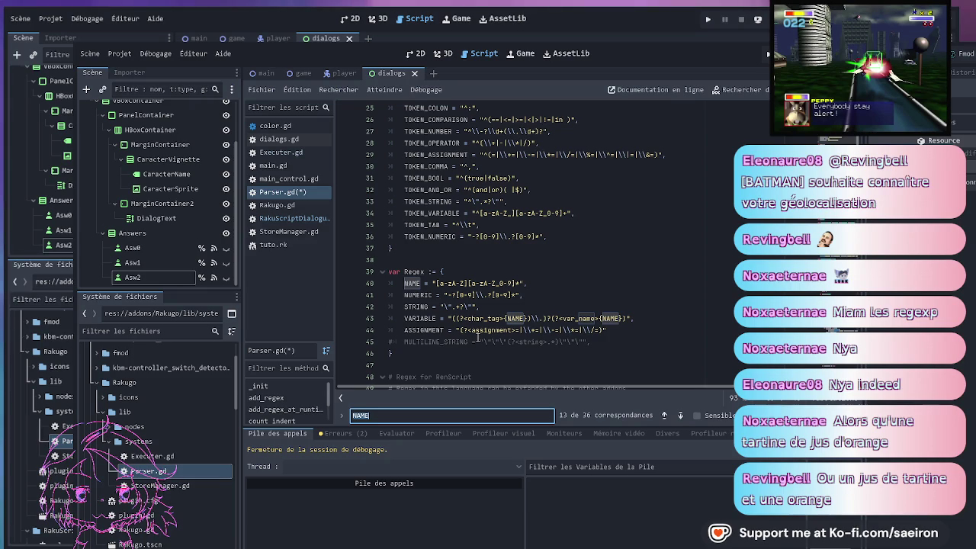
scroll(478, 338, down, 1)
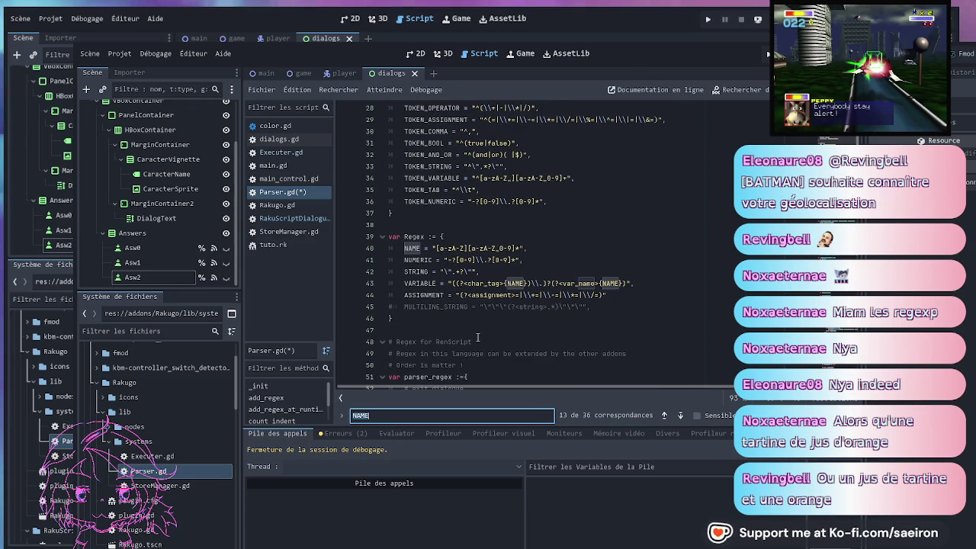
scroll(478, 338, up, 6)
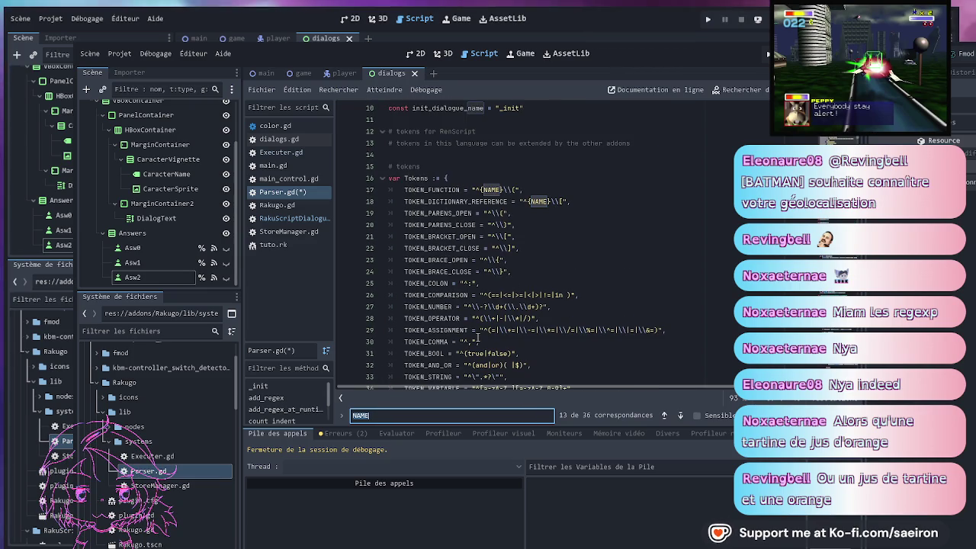
scroll(478, 338, down, 4)
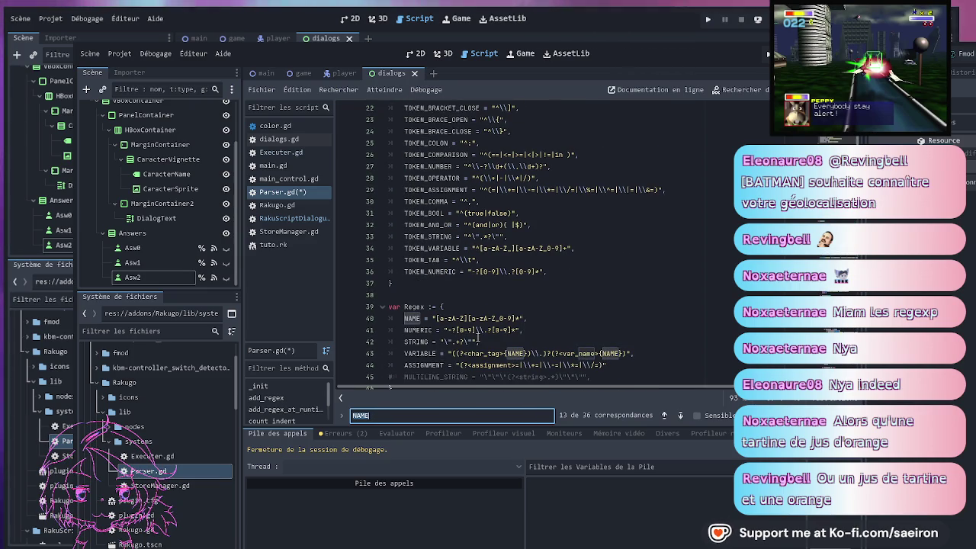
scroll(478, 337, down, 1)
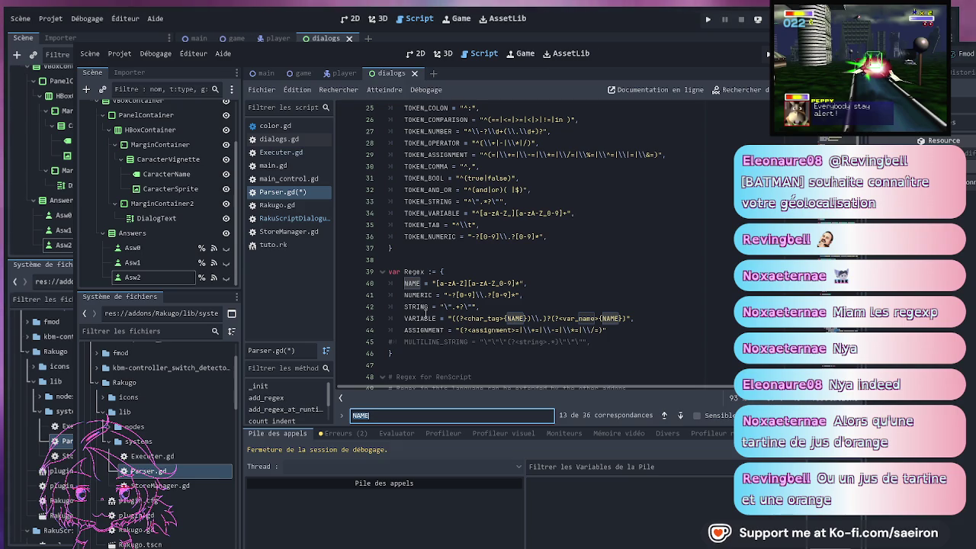
scroll(426, 312, up, 8)
scroll(427, 270, down, 17)
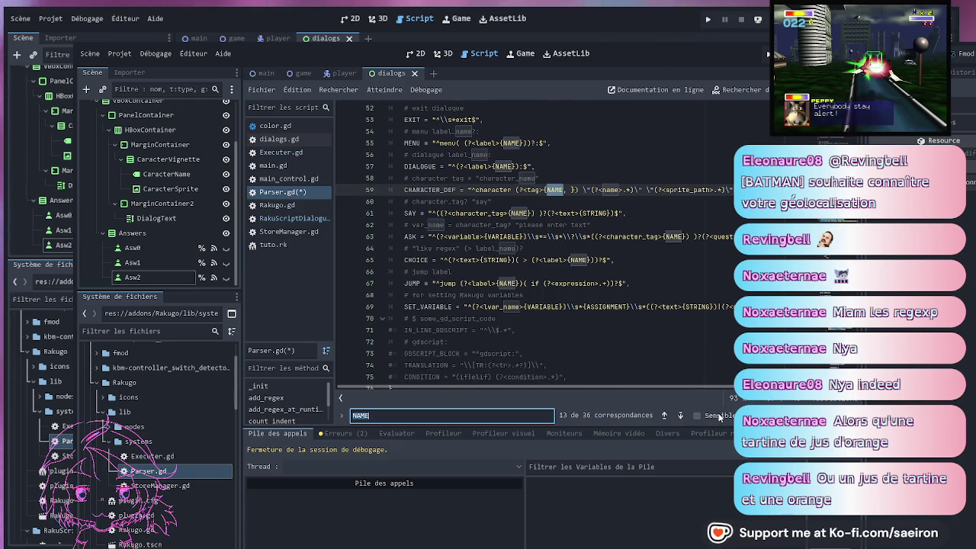
Make the NAME search case-sensitive, narrowing 36 matches to 12, and step through them
click(721, 414)
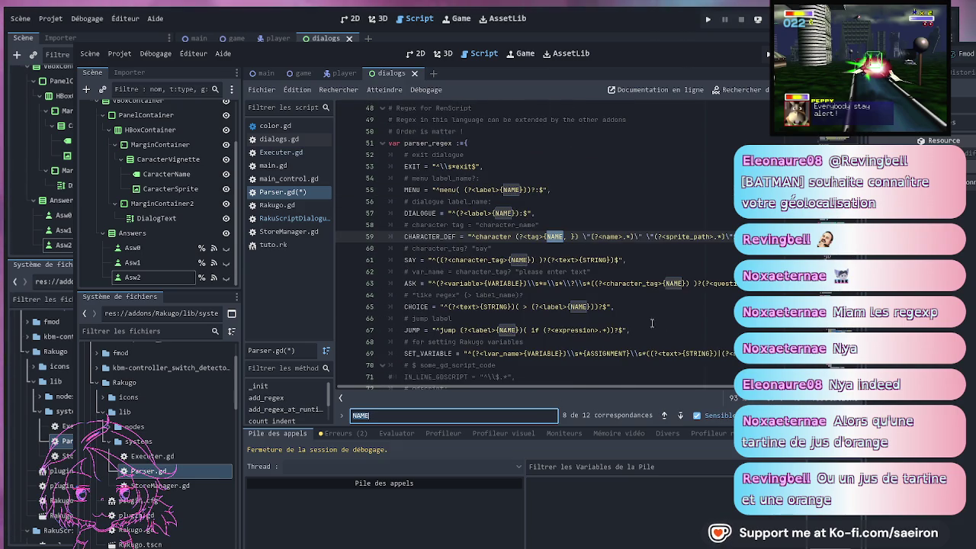
scroll(652, 326, down, 5)
scroll(636, 329, down, 4)
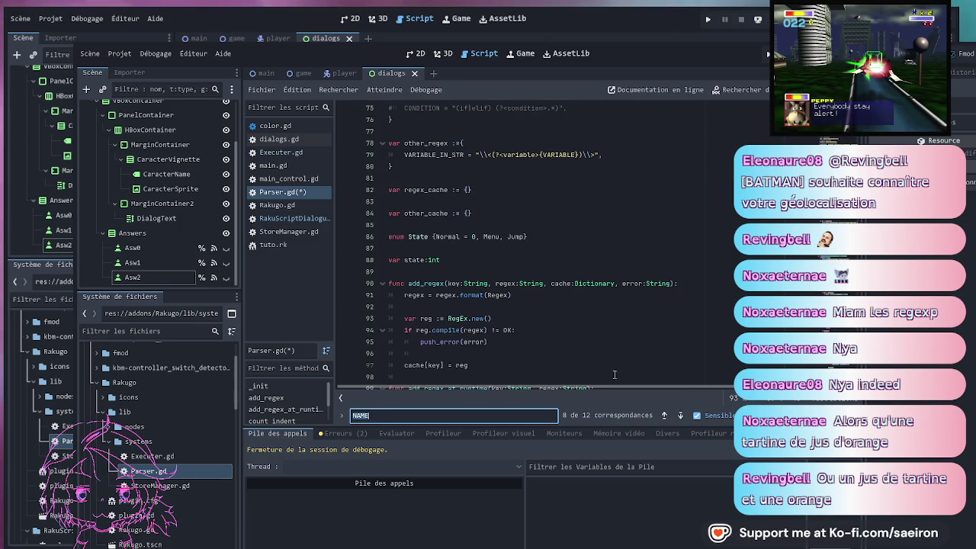
scroll(619, 366, down, 15)
scroll(641, 339, down, 18)
scroll(641, 343, down, 17)
scroll(641, 343, down, 6)
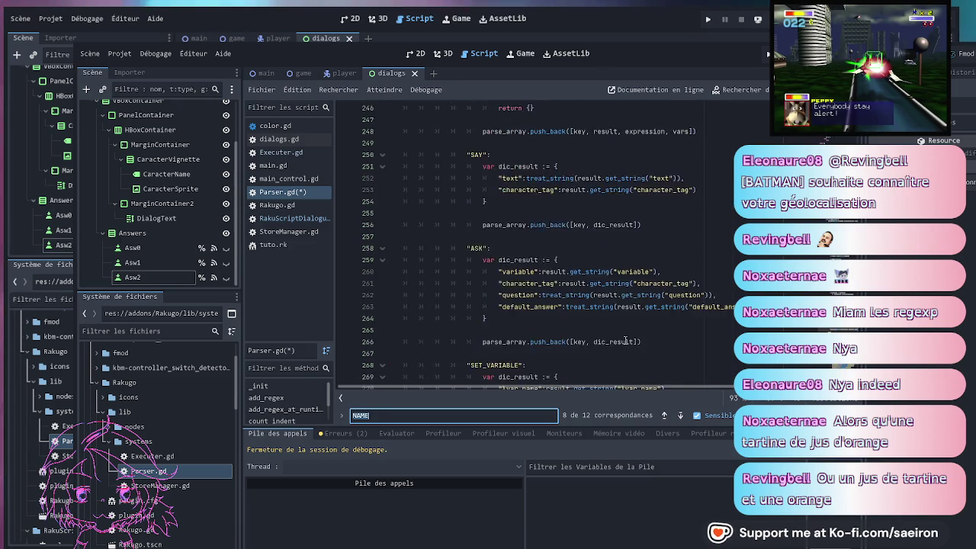
scroll(626, 341, down, 6)
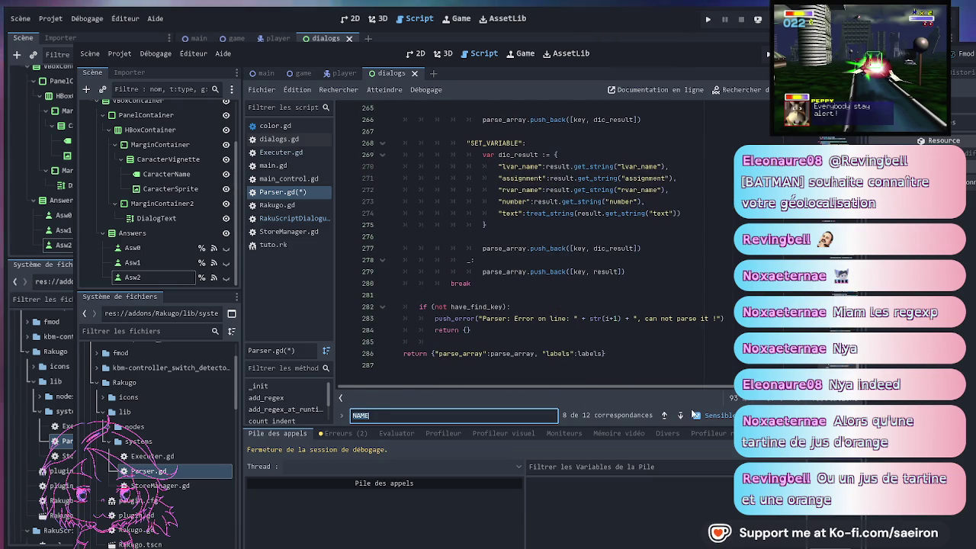
click(682, 417)
click(683, 416)
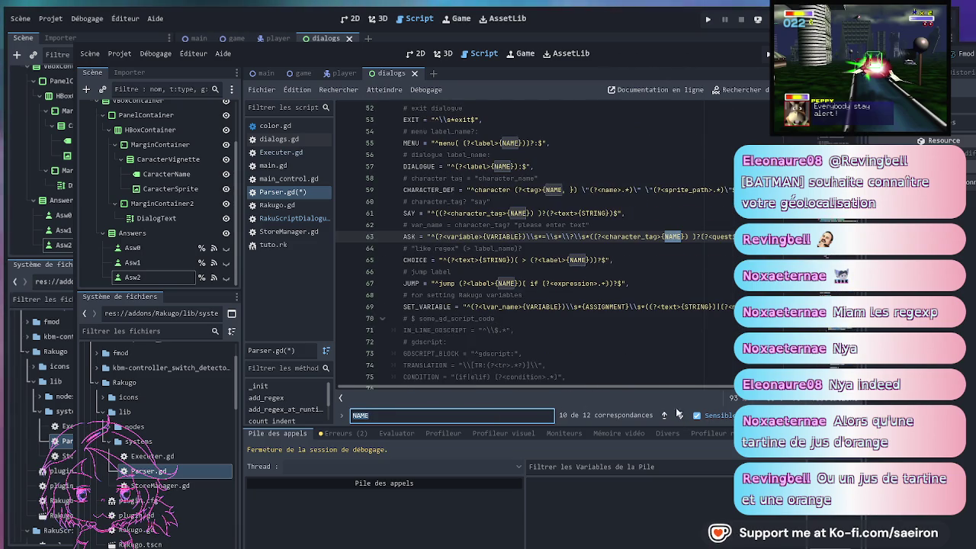
Place the caret just after NAME in the CHARACTER_DEF pattern
click(617, 260)
scroll(618, 318, up, 1)
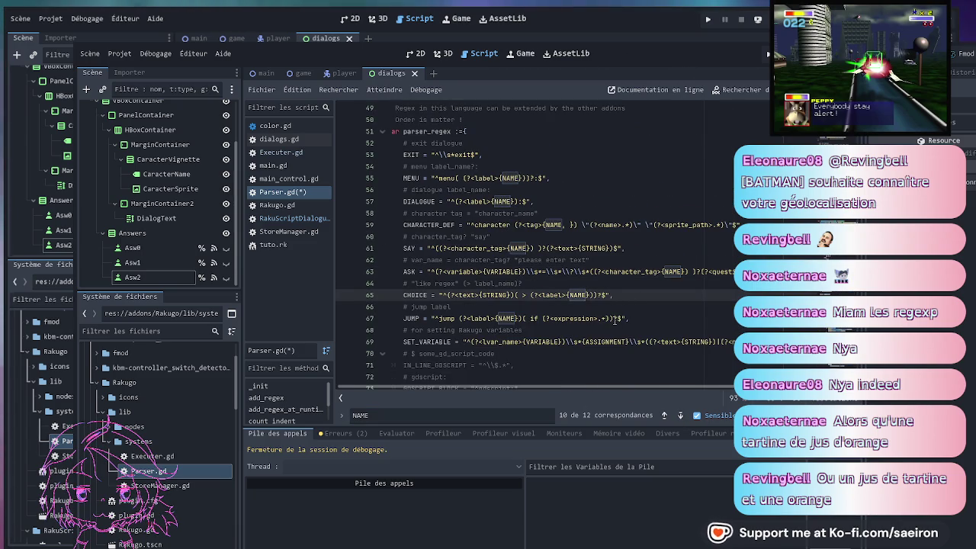
scroll(606, 323, down, 2)
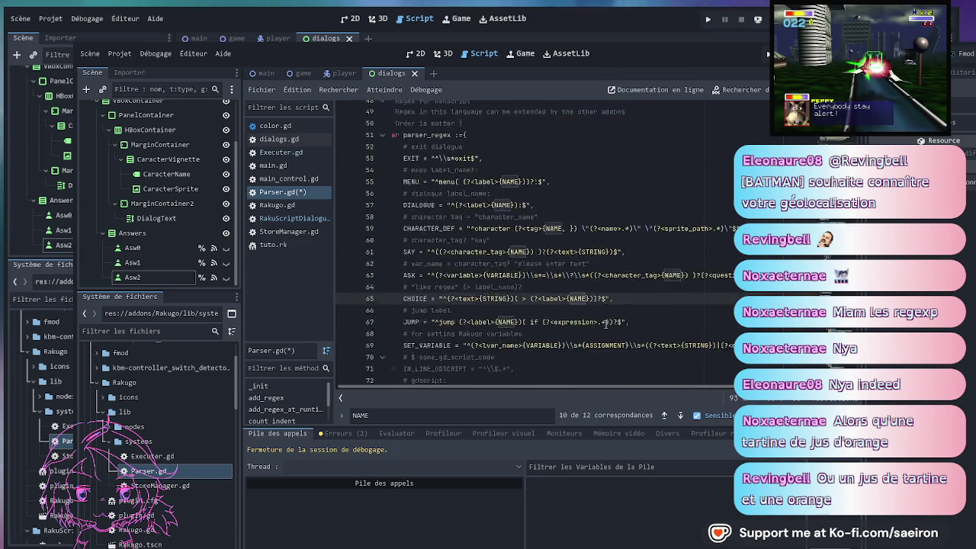
scroll(606, 324, down, 7)
scroll(607, 325, up, 12)
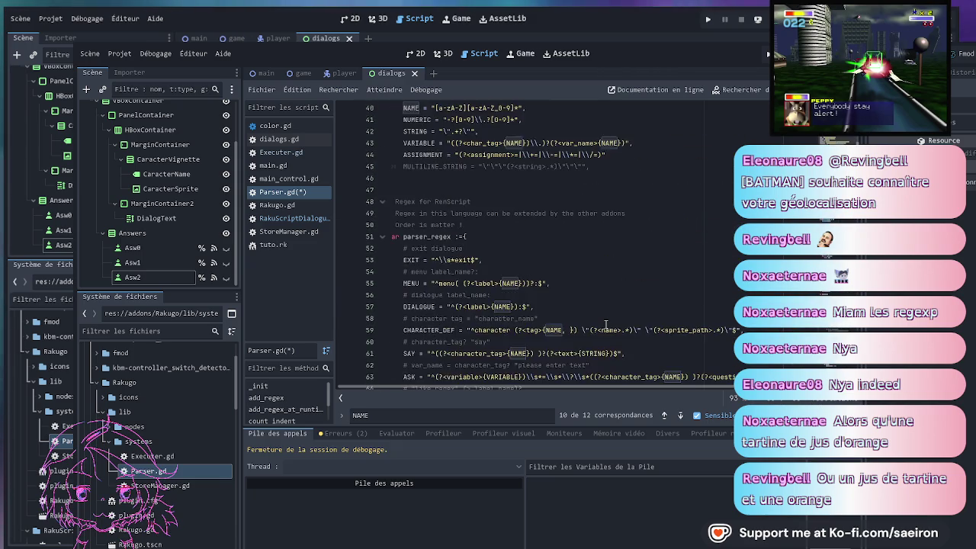
scroll(606, 324, down, 4)
click(616, 237)
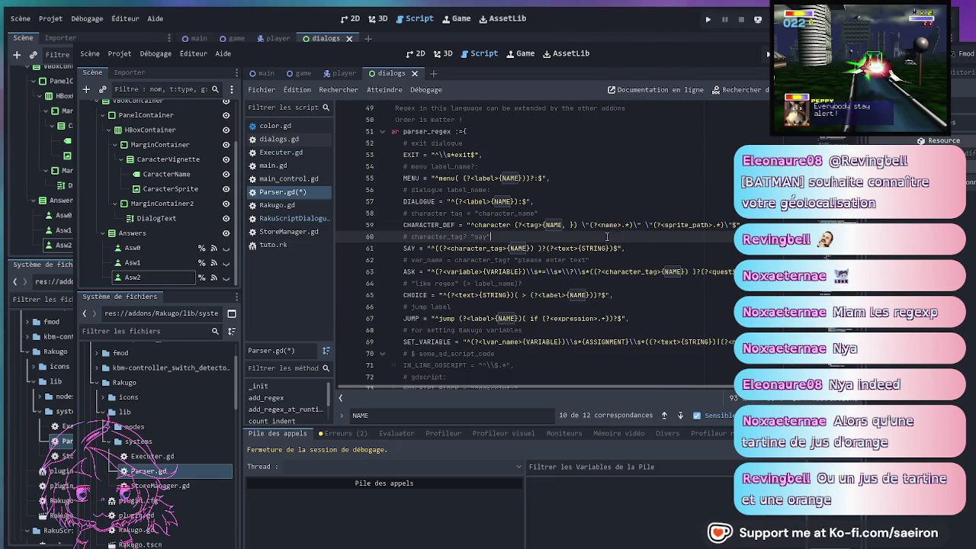
click(567, 225)
Delete the stray comma after NAME and search the script for CHARACTER_DEF
key(BackSpace)
key(BackSpace)
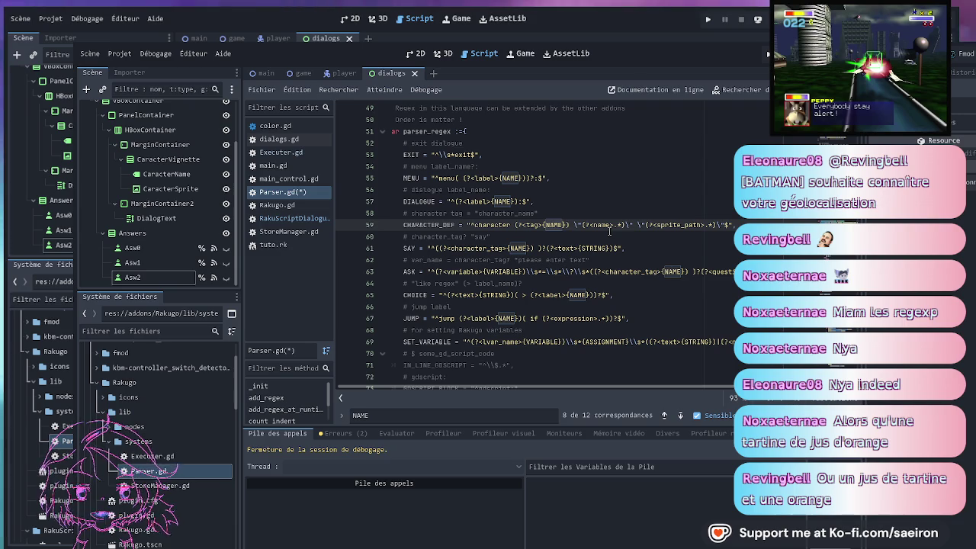
double_click(431, 225)
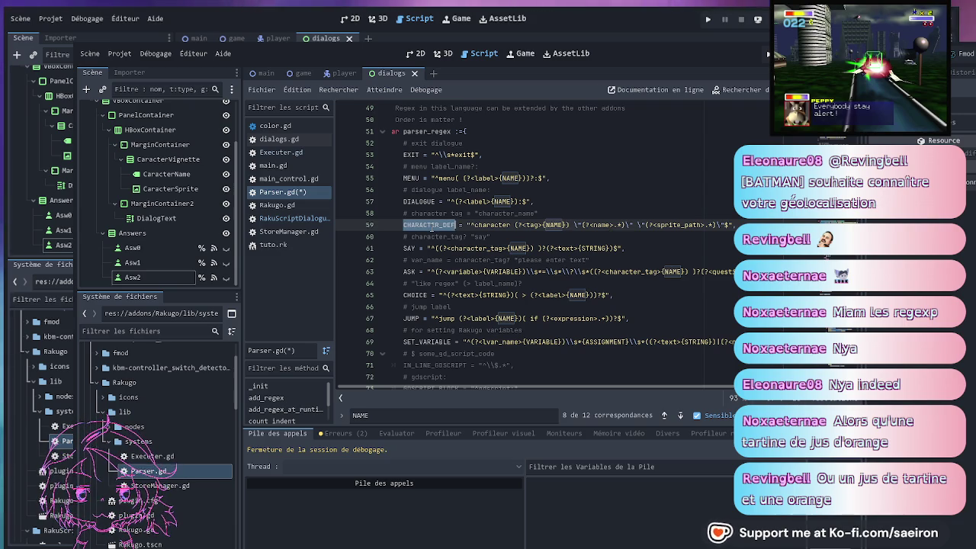
key(ctrl+f)
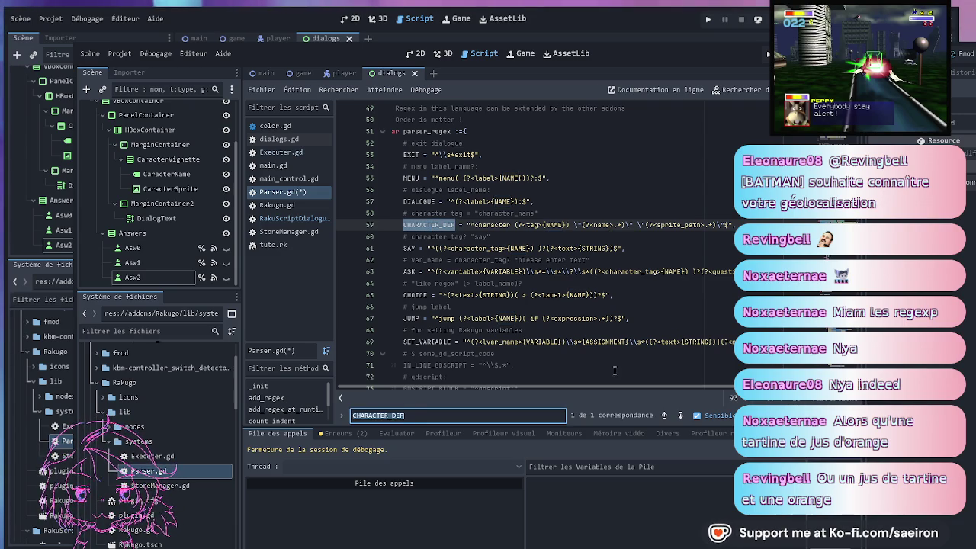
click(553, 238)
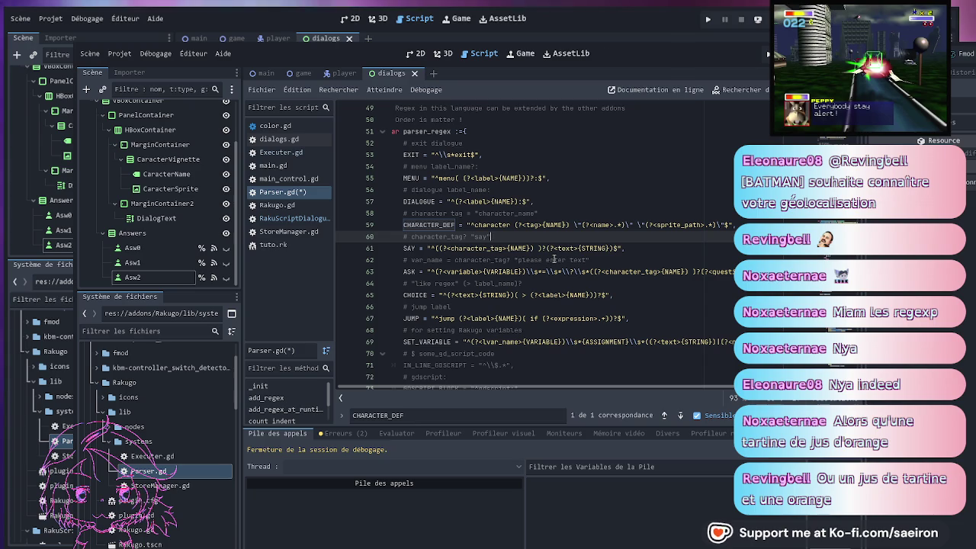
Delete the trailing comma at the end of the CHARACTER_DEF line
click(438, 214)
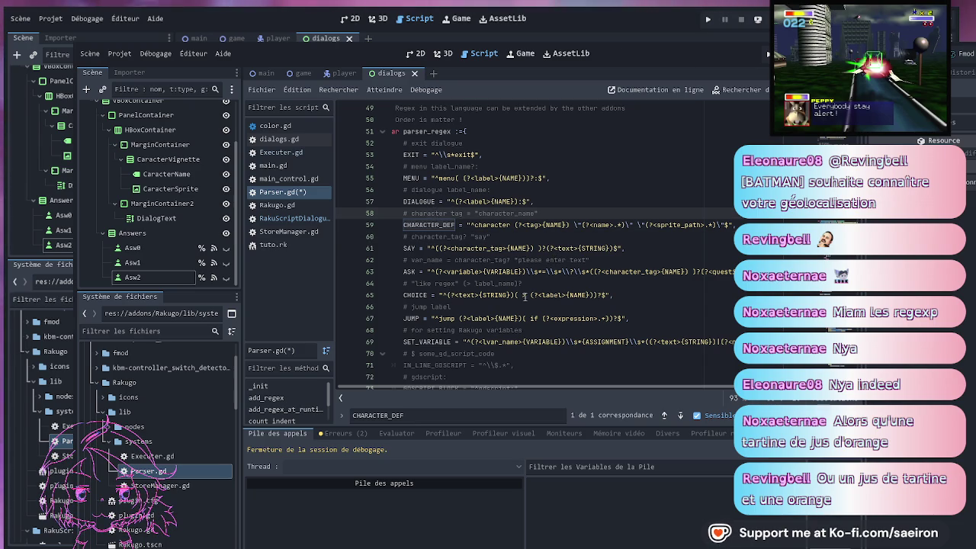
click(745, 224)
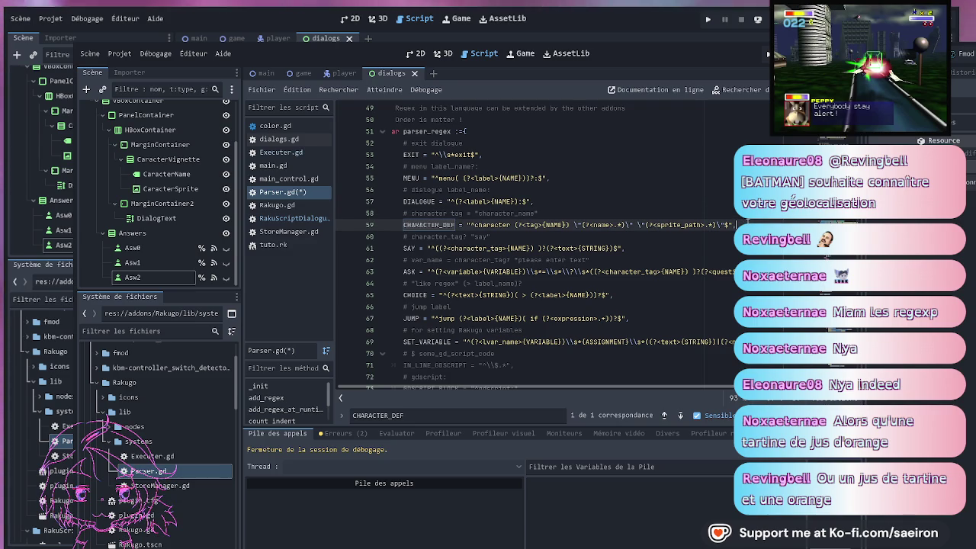
key(BackSpace)
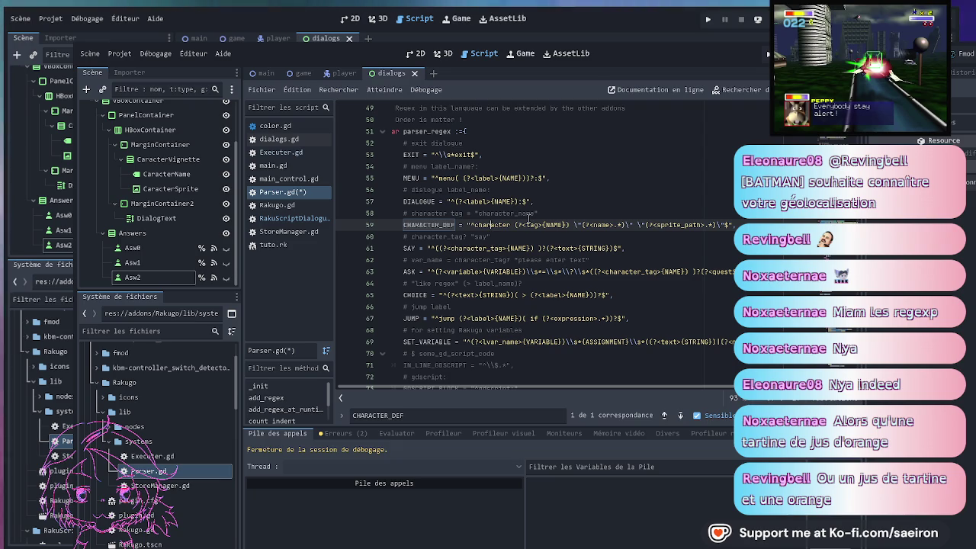
Glance at tuto.rk and main_control.gd, then type [SPRITE_PATH into Parser.gd's CHARACTER_DEF
click(281, 247)
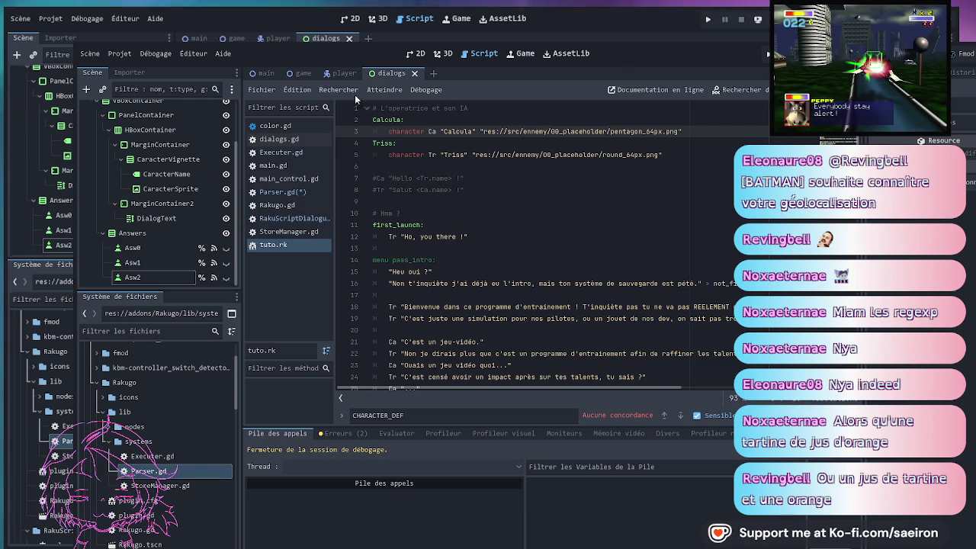
click(290, 182)
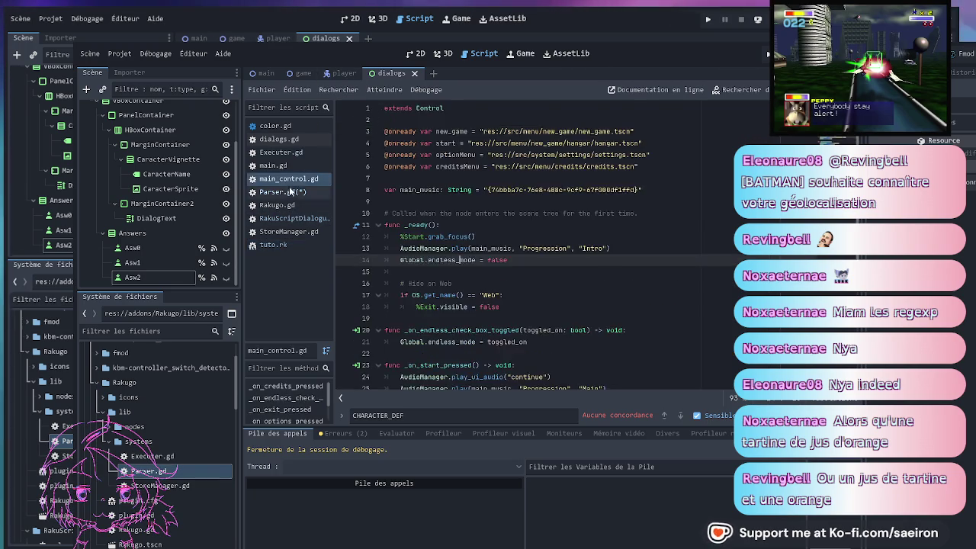
click(289, 191)
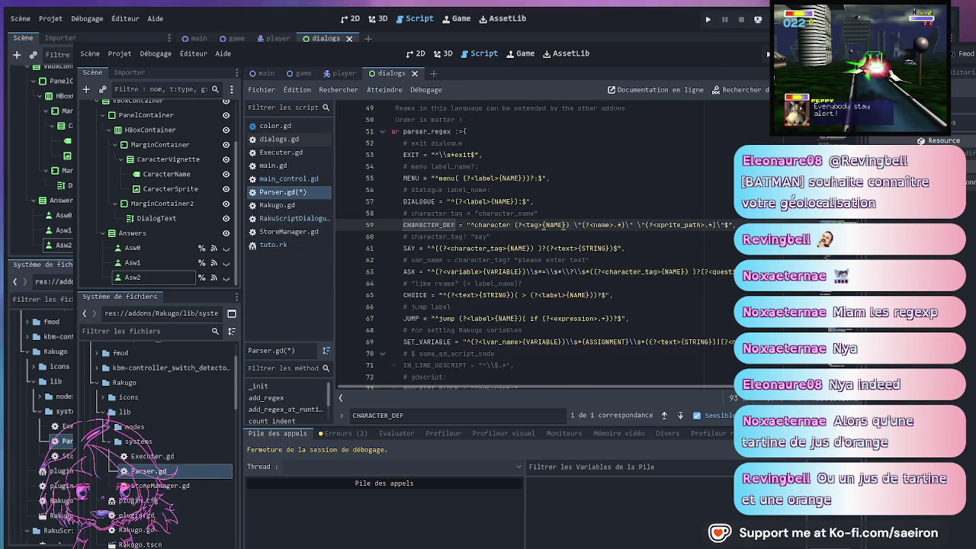
text([)
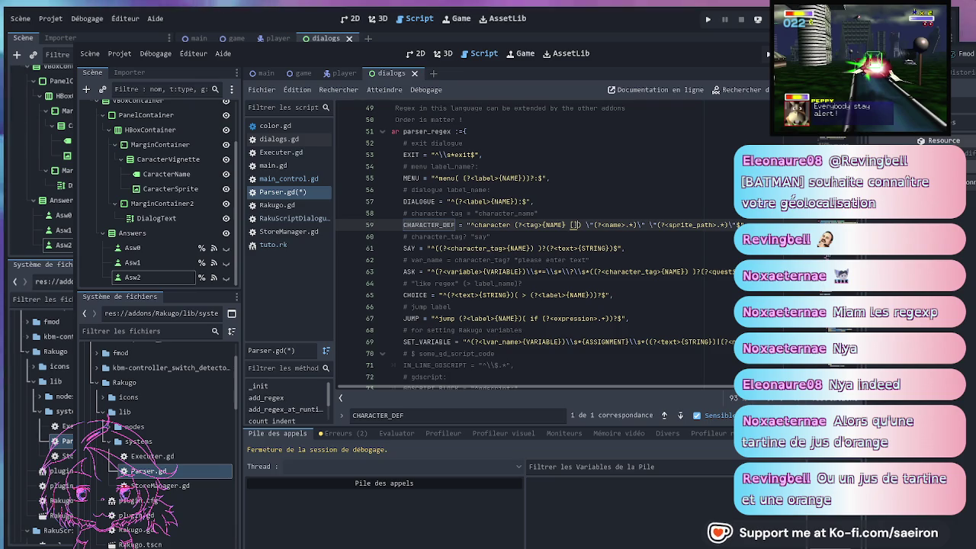
text(SPRITE_P)
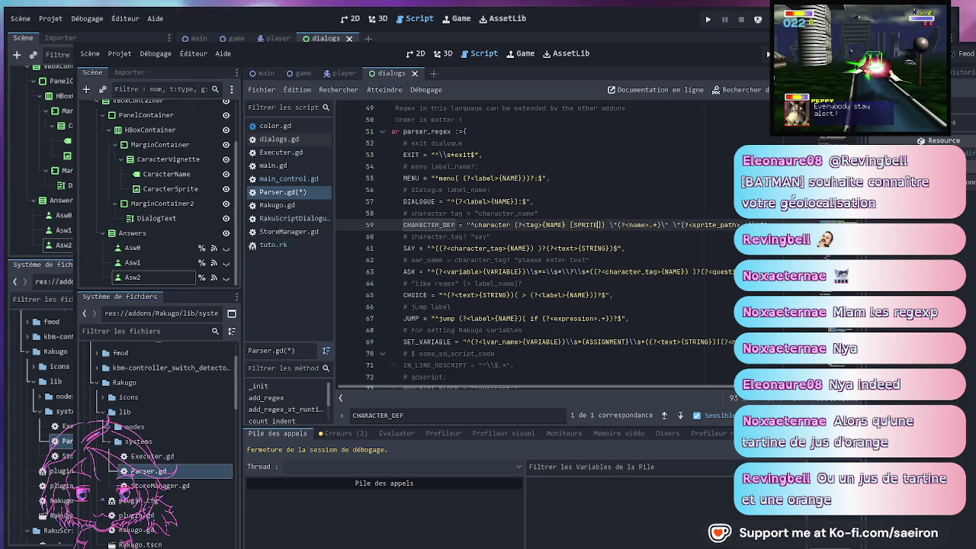
text(ATH)
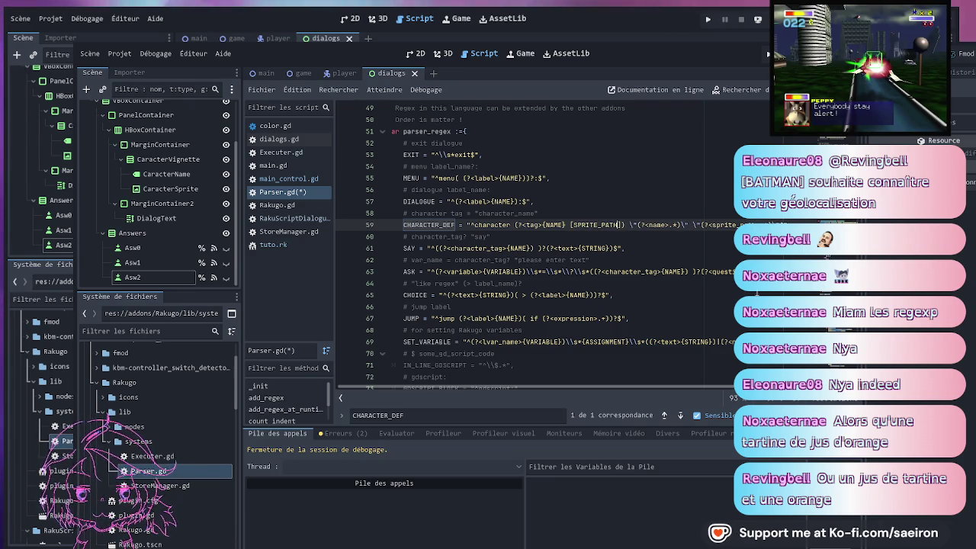
Delete the characters after the name group, then undo that accidental deletion
click(677, 236)
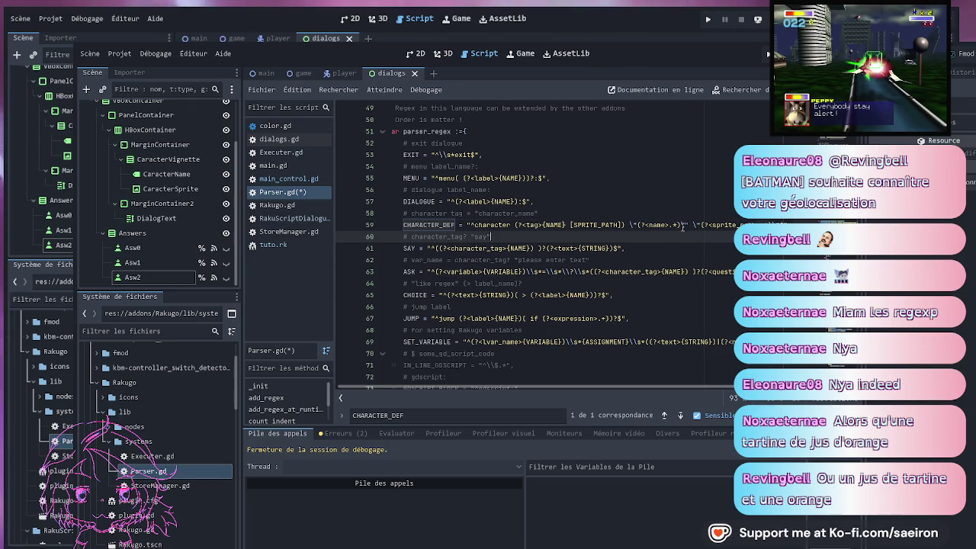
click(682, 226)
key(Delete)
key(Delete)
key(Delete)
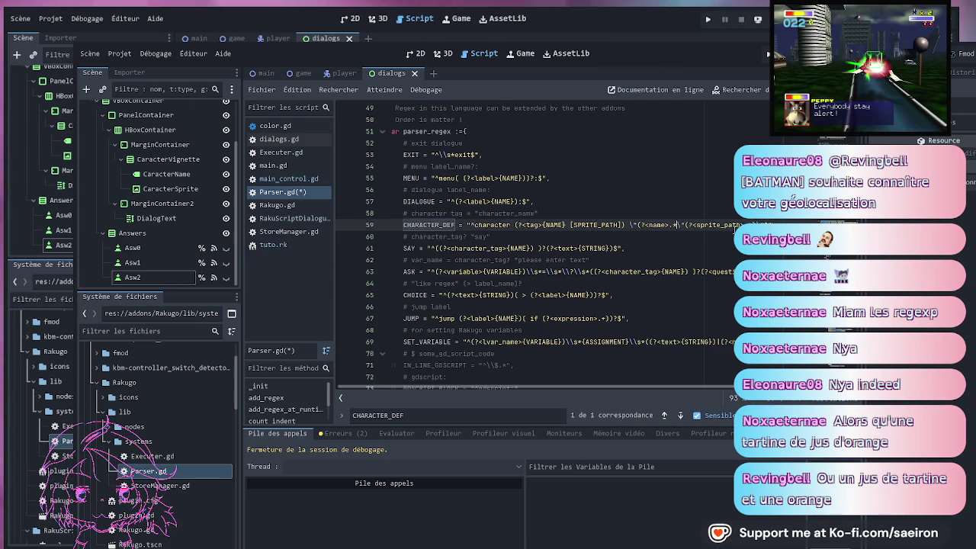
key(ctrl+z)
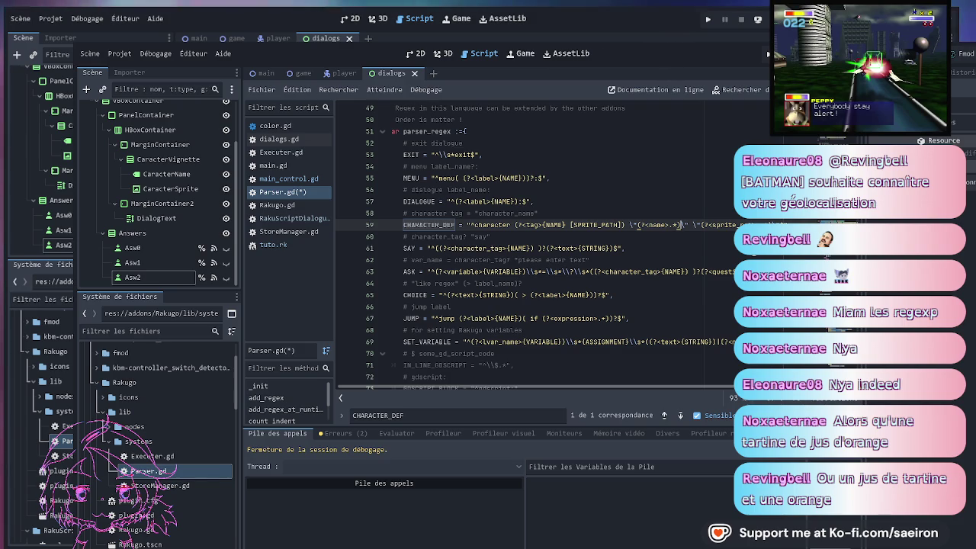
Replace the square brackets around SPRITE_PATH with braces, giving {SPRITE_PATH}
click(574, 225)
key(BackSpace)
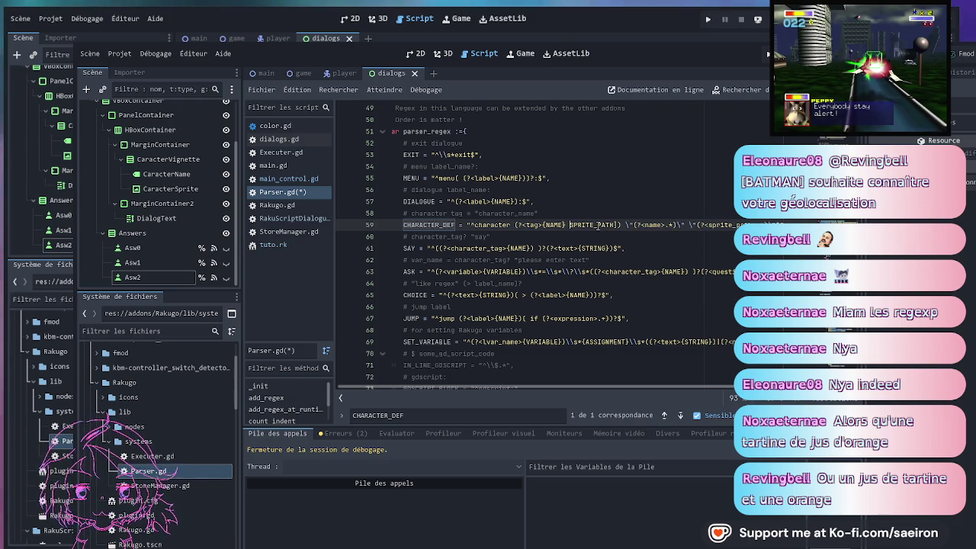
text({)
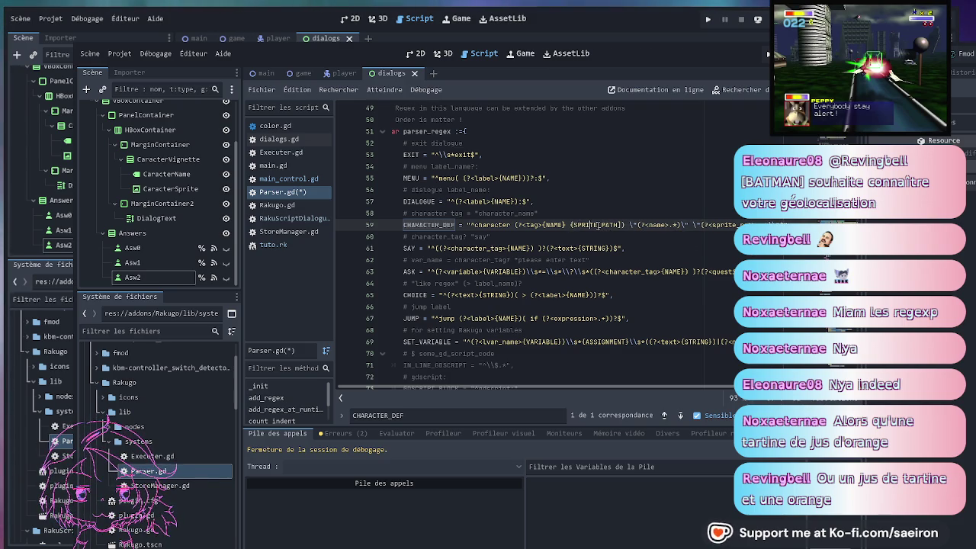
key(Delete)
text(})
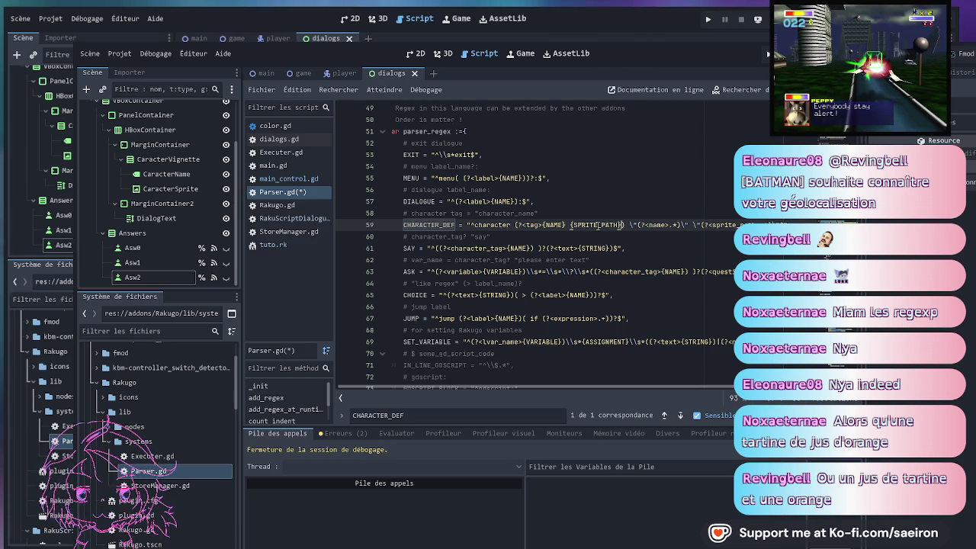
double_click(598, 225)
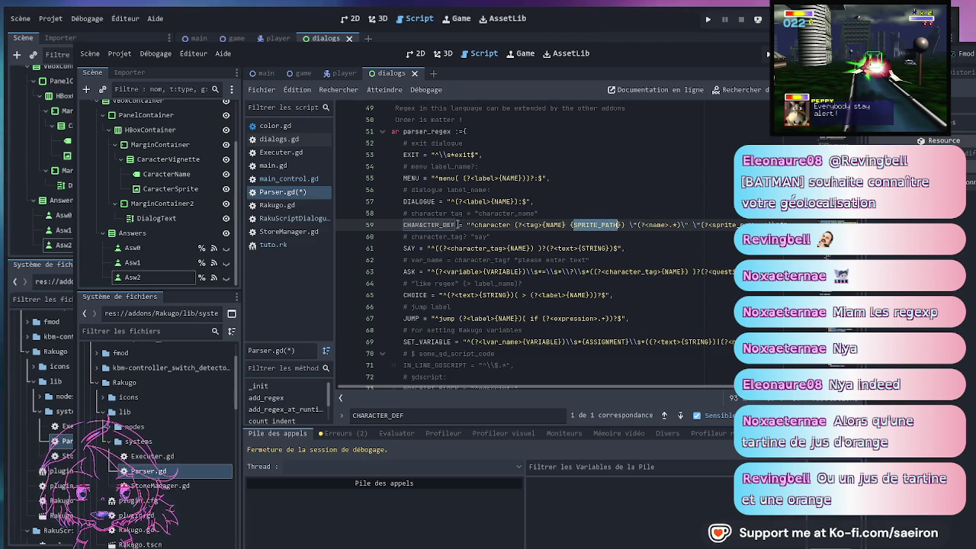
Browse Rakugo.gd, RakuScriptDialogue.gd and StoreManager.gd before returning to Parser.gd
click(278, 205)
click(280, 218)
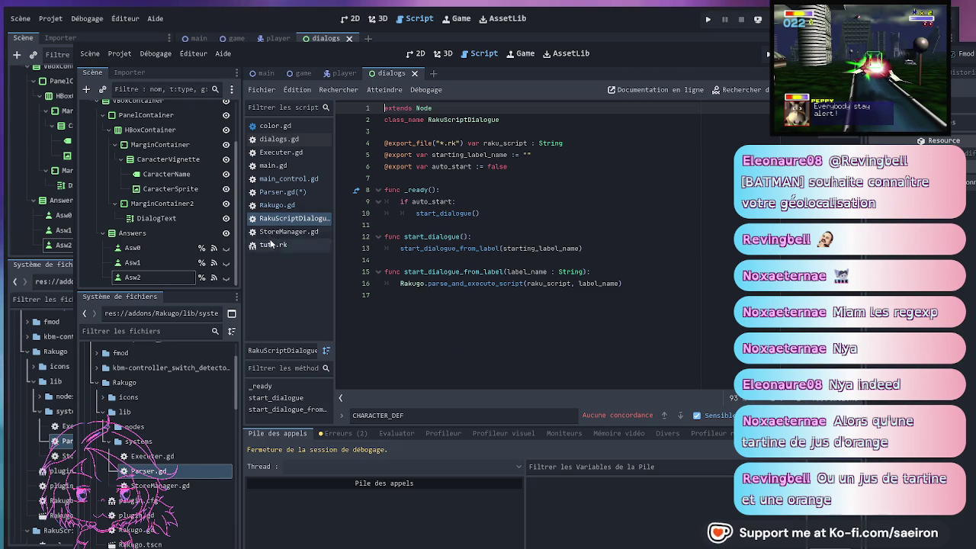
click(277, 231)
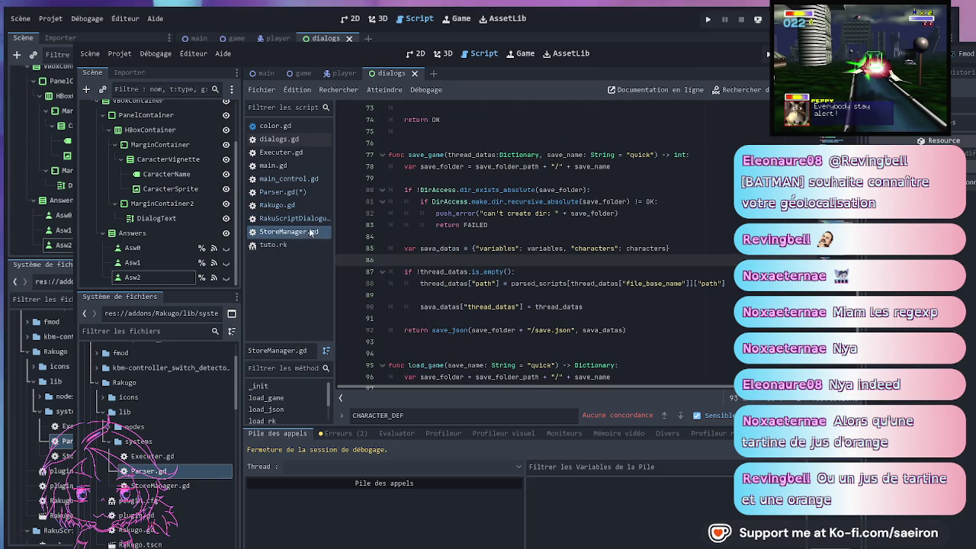
click(282, 192)
click(277, 205)
click(282, 192)
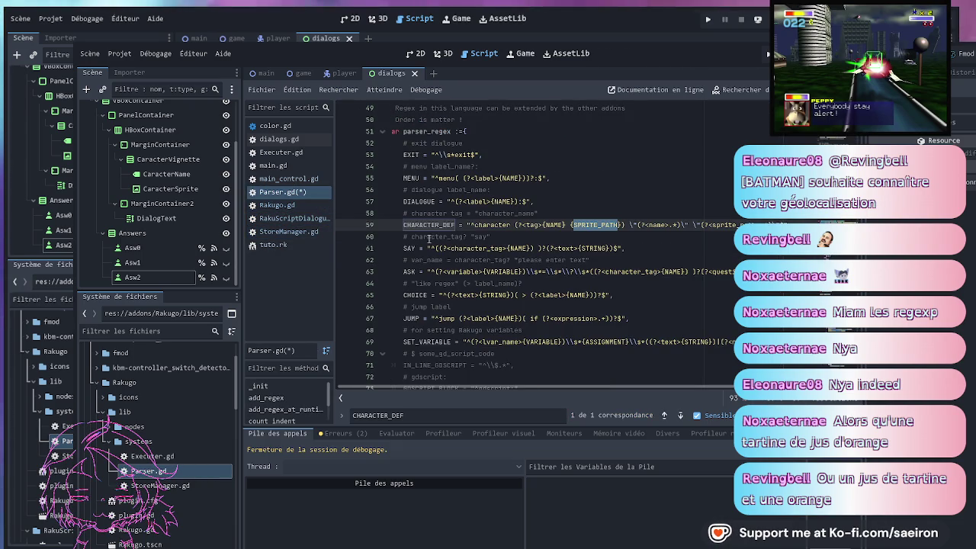
Inspect Executer.gd's define_character call and the JUMP code above SAY, then save
click(288, 152)
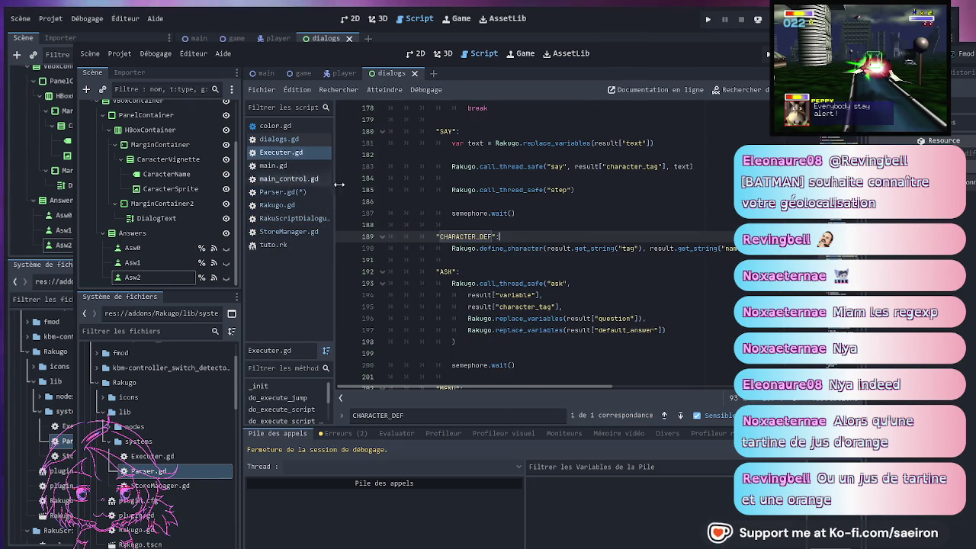
scroll(632, 261, right, 5)
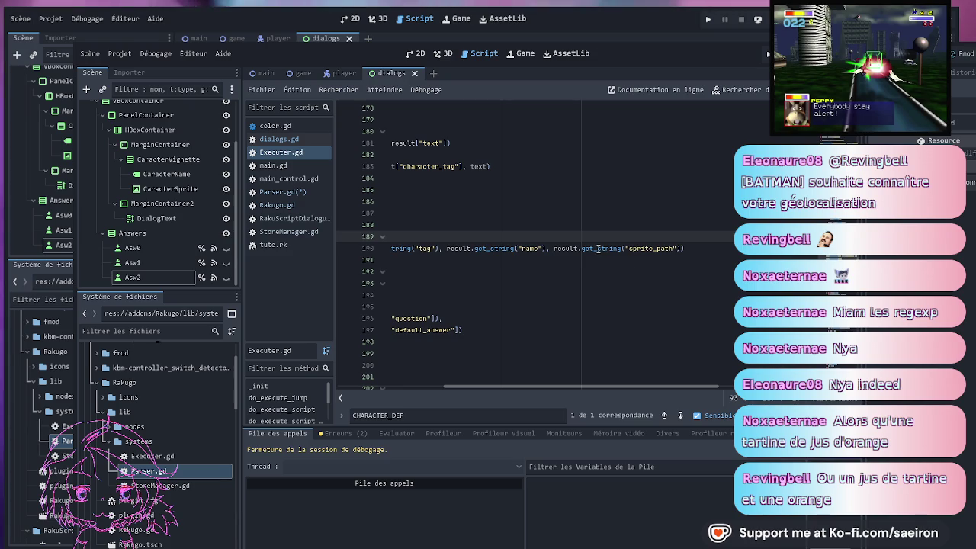
click(599, 249)
scroll(503, 180, left, 5)
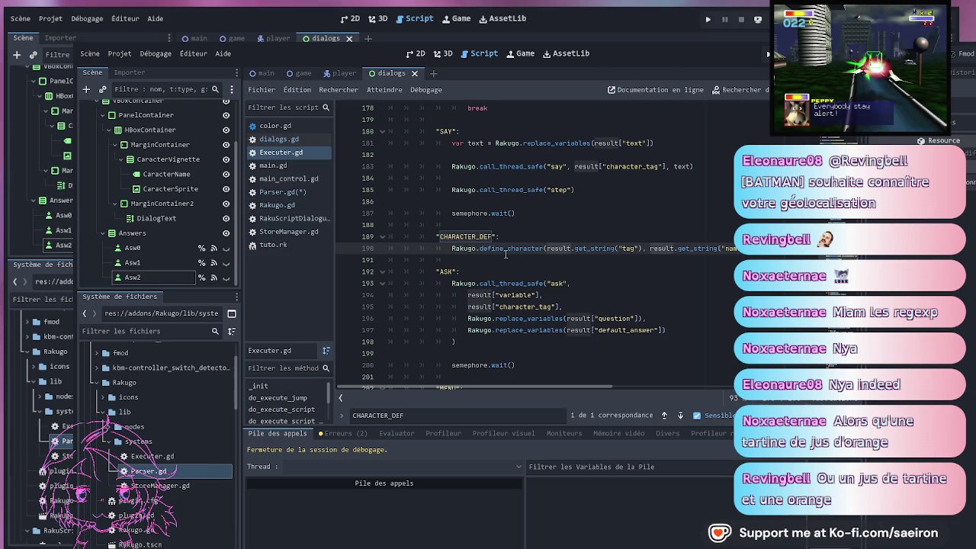
scroll(640, 244, up, 4)
scroll(640, 244, up, 10)
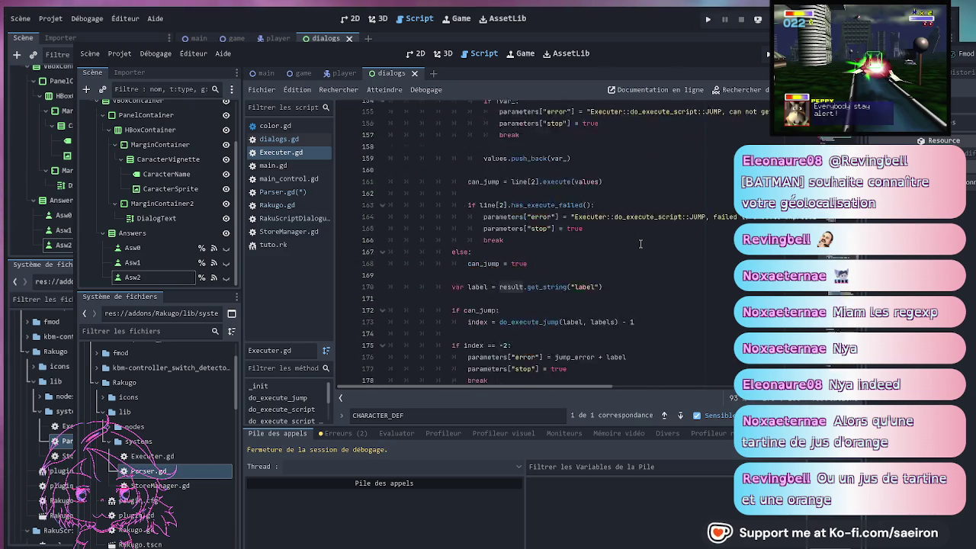
scroll(640, 244, up, 1)
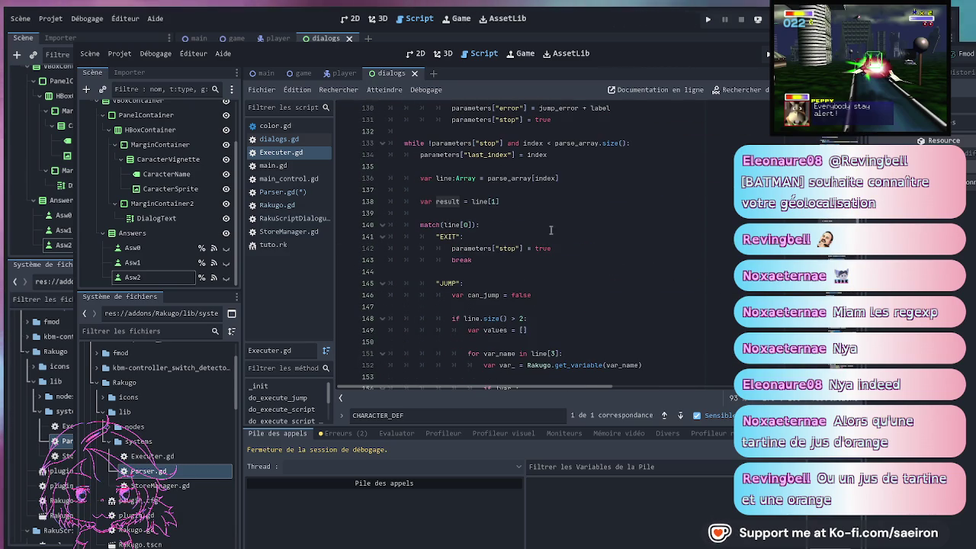
scroll(555, 230, down, 9)
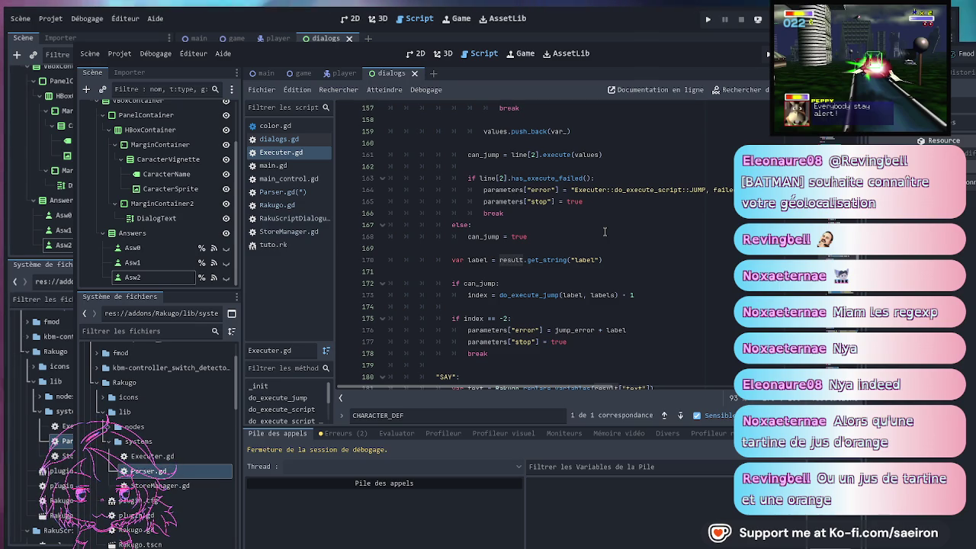
key(ctrl+s)
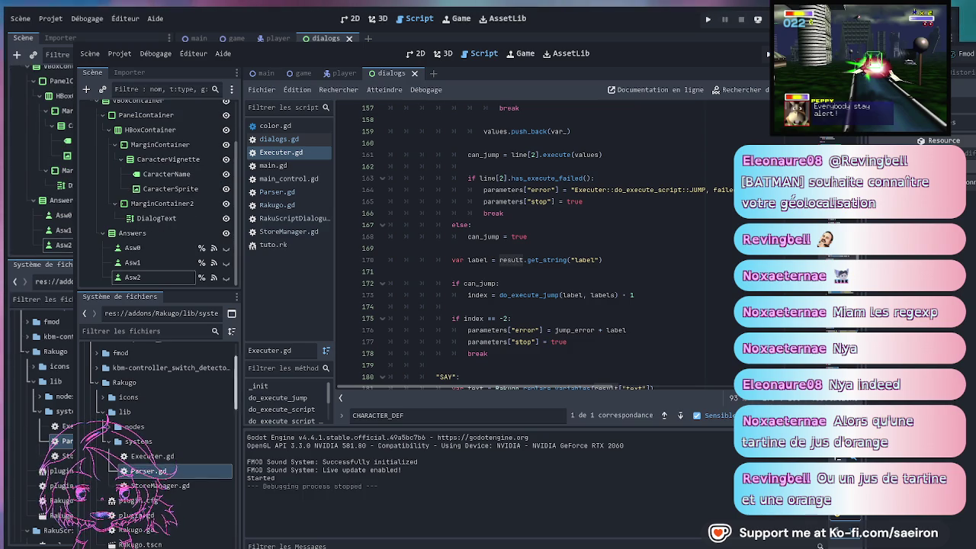
List the three errors and jump to the Parser.gd:283 parse error near have_find_key
click(340, 433)
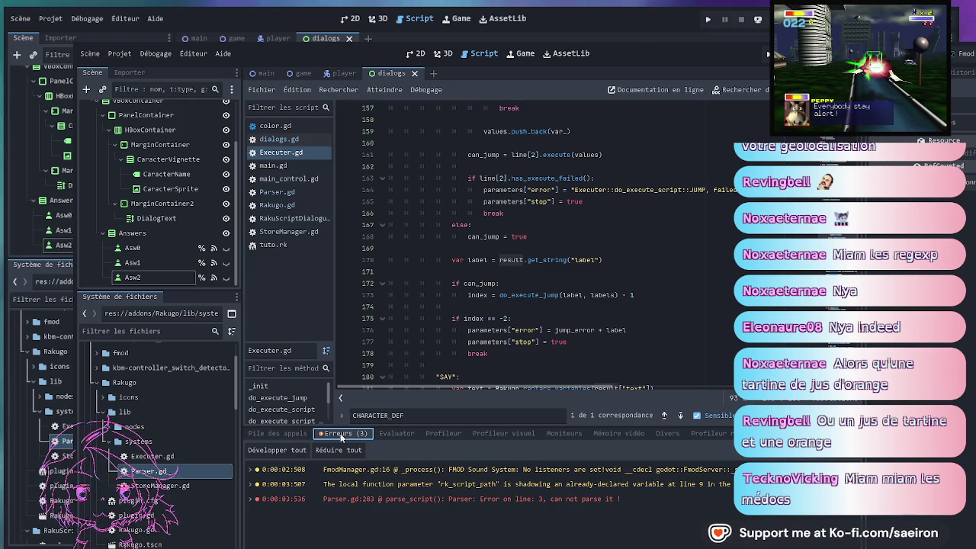
double_click(395, 499)
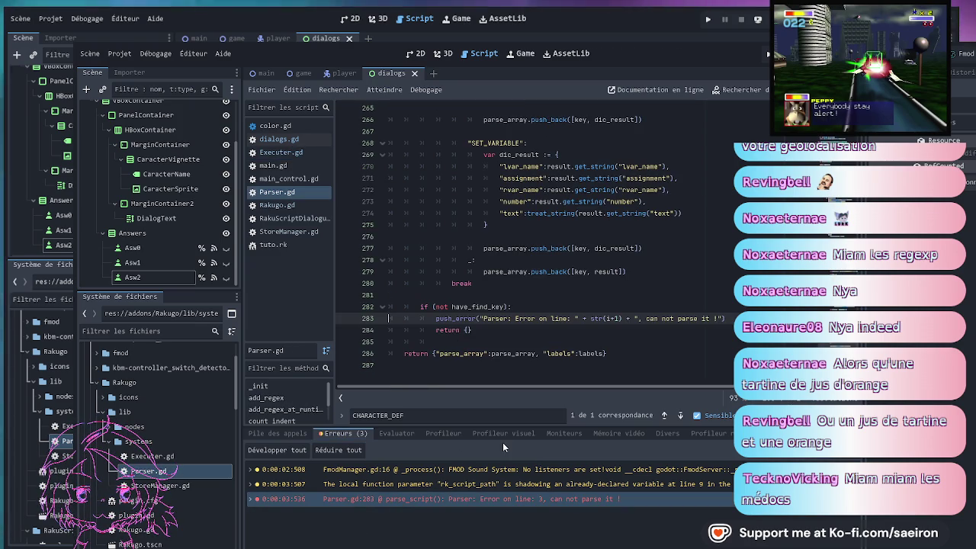
click(489, 307)
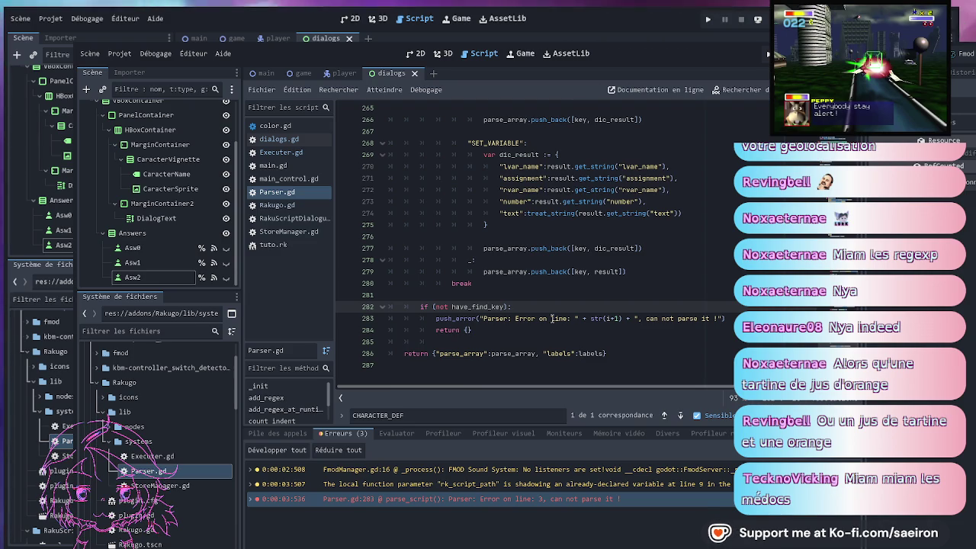
Scroll through Parser.gd around the code raising the parse error
scroll(552, 319, up, 20)
scroll(559, 315, down, 6)
scroll(561, 316, down, 18)
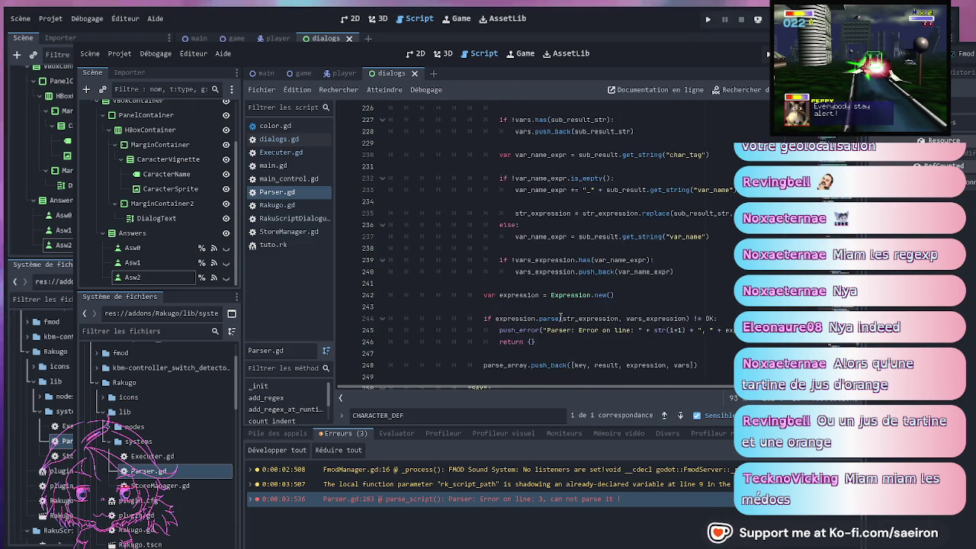
scroll(560, 317, down, 5)
scroll(561, 317, up, 7)
scroll(561, 316, up, 17)
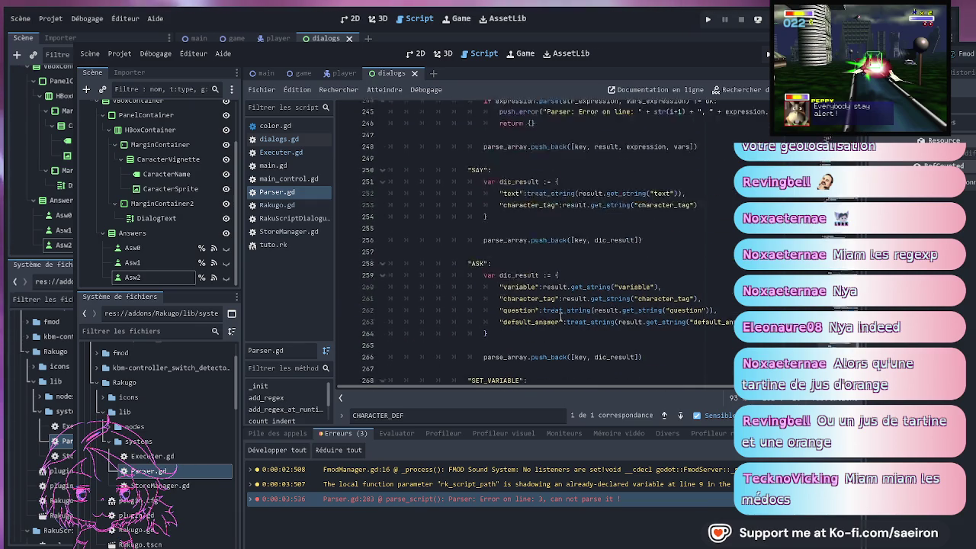
scroll(561, 317, up, 6)
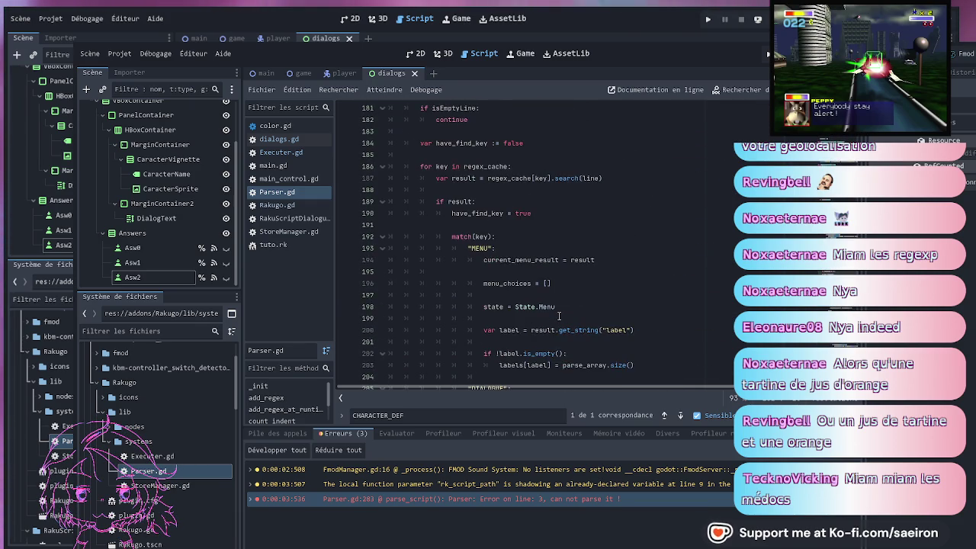
scroll(559, 316, down, 20)
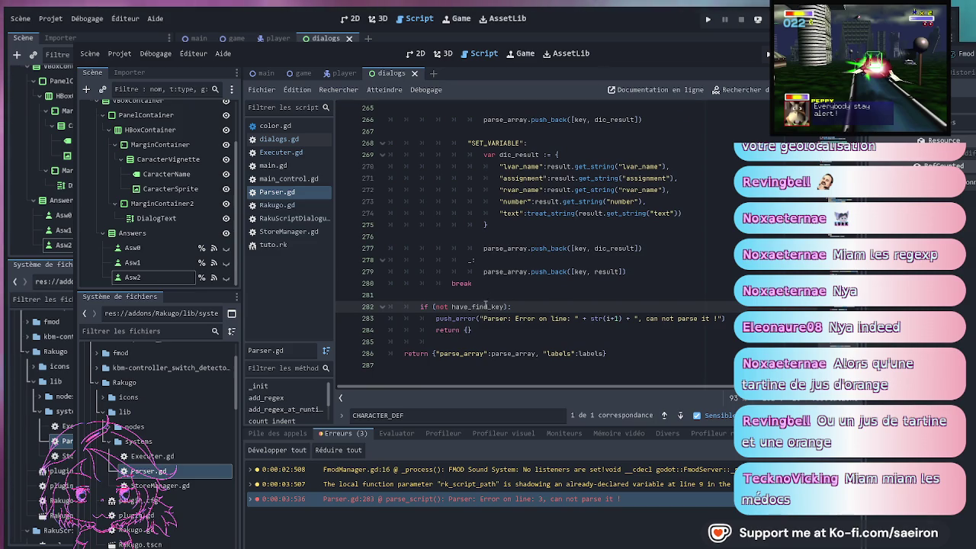
scroll(486, 304, up, 20)
scroll(555, 306, up, 12)
scroll(555, 306, down, 7)
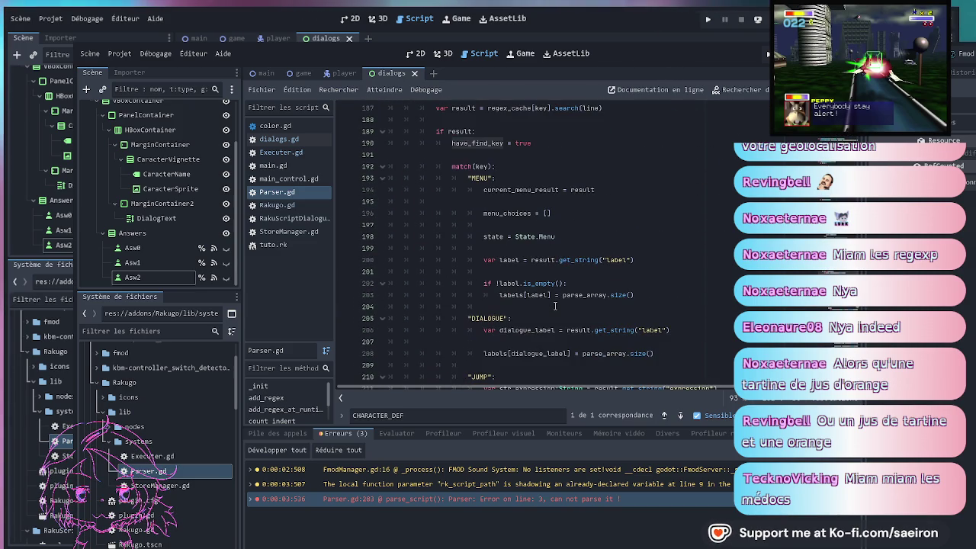
scroll(555, 306, up, 3)
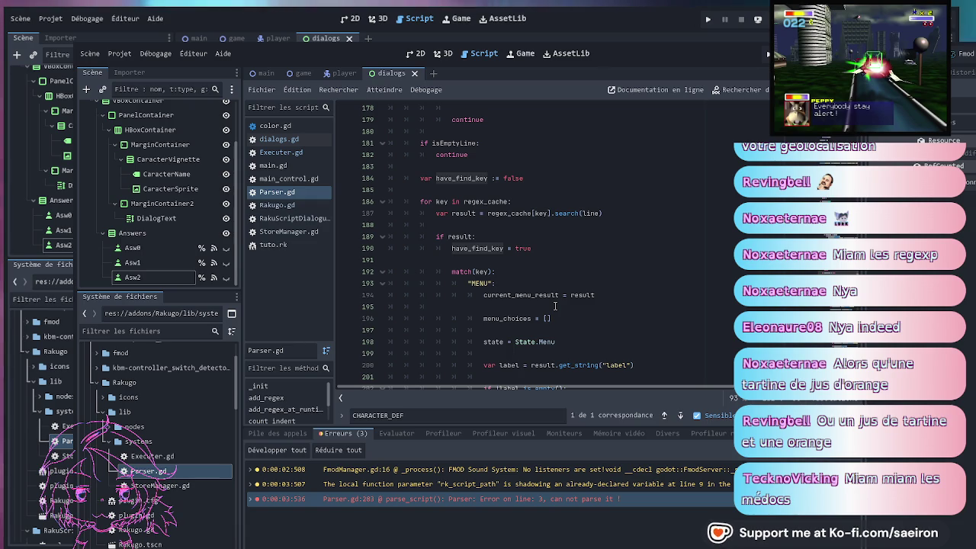
Select regex_cache on line 187, then scroll up to the CHARACTER_DEF regex on line 59
click(467, 237)
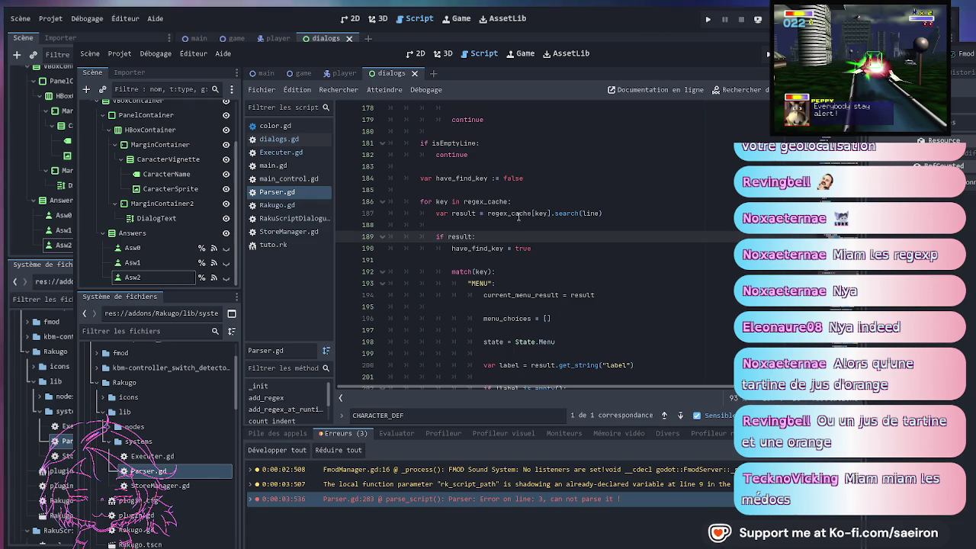
click(519, 212)
double_click(568, 213)
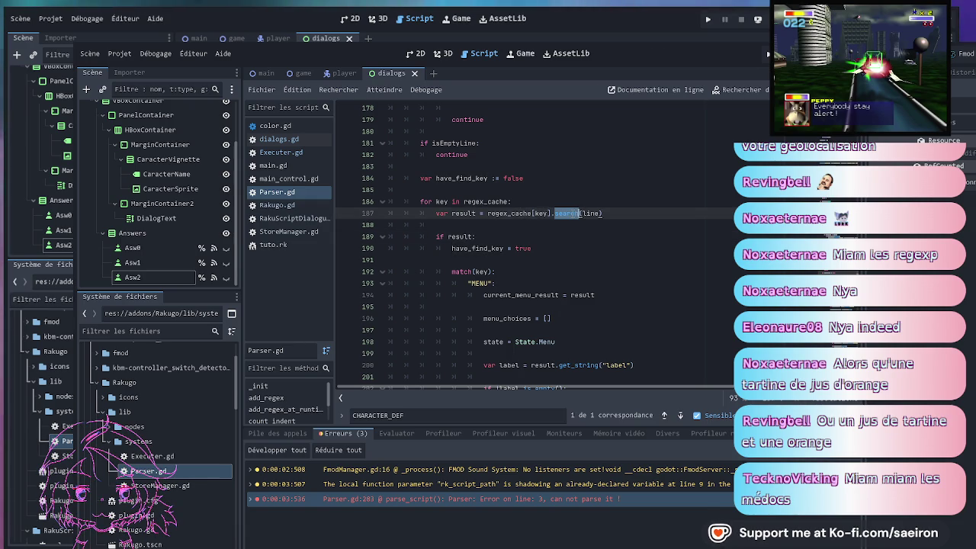
click(516, 213)
double_click(516, 214)
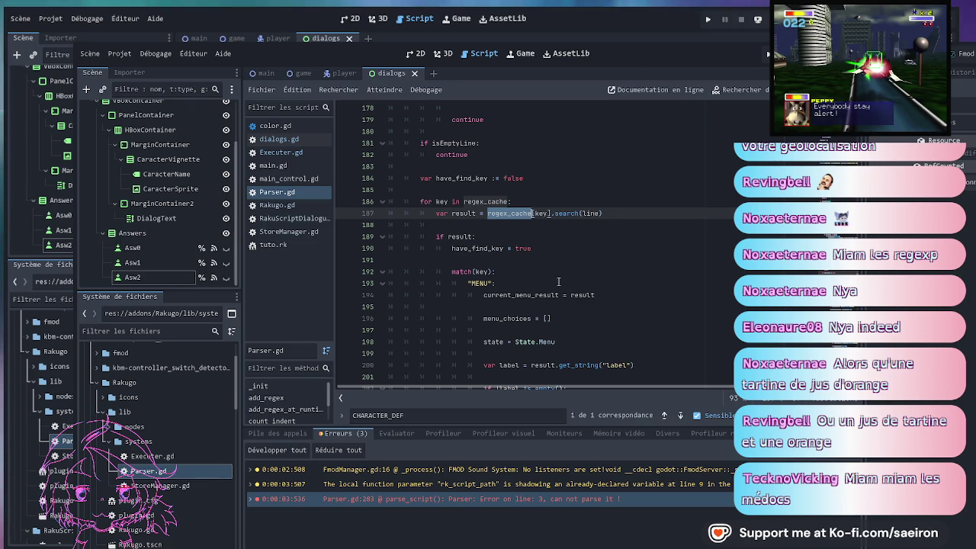
scroll(560, 280, up, 14)
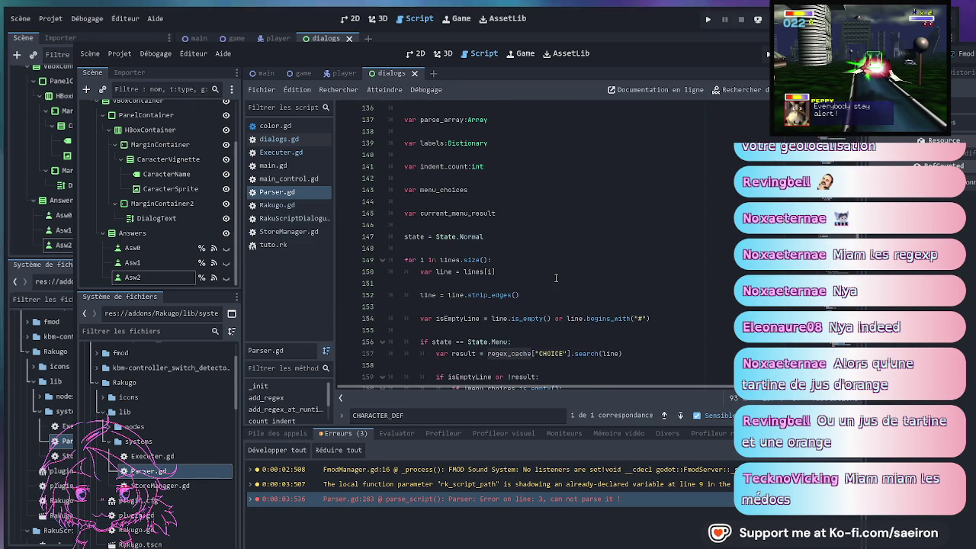
scroll(556, 278, up, 4)
scroll(556, 277, up, 13)
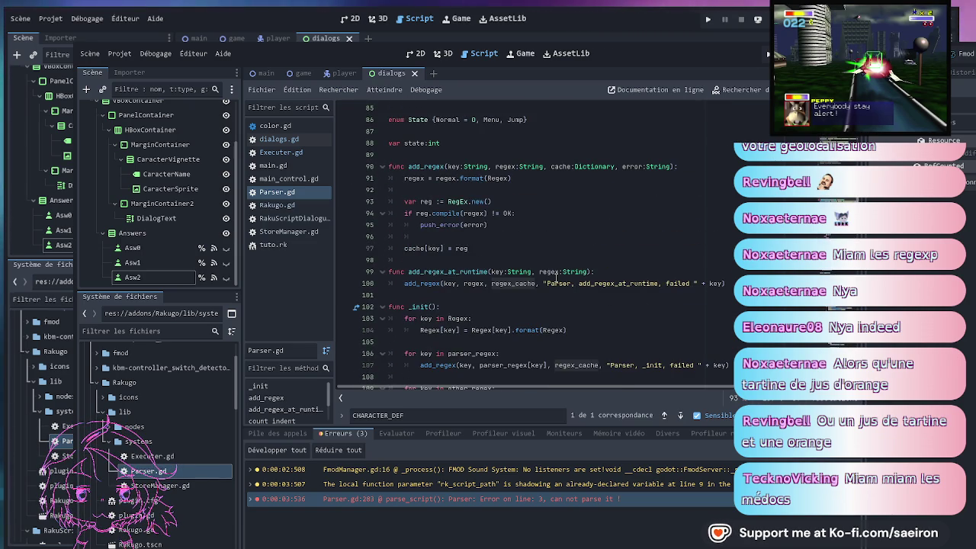
scroll(556, 278, up, 17)
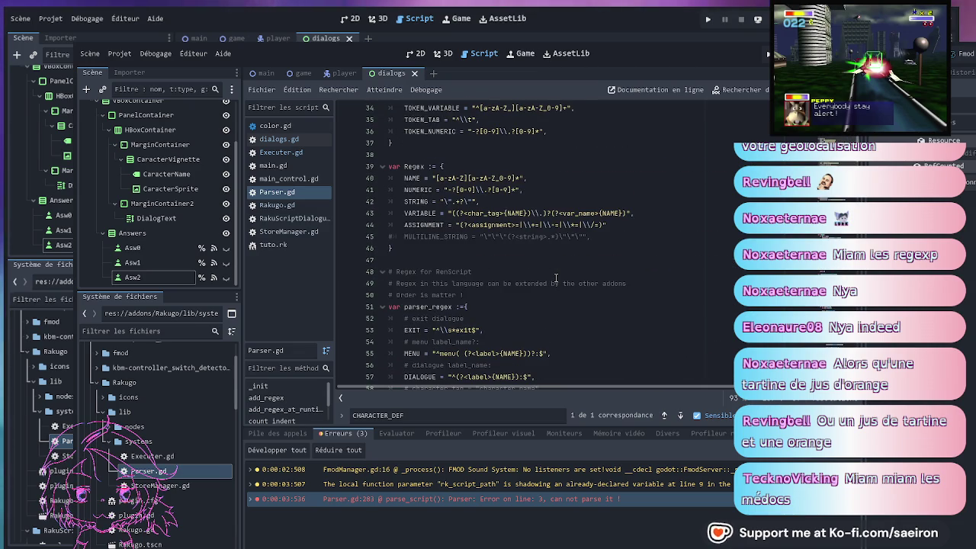
scroll(556, 278, down, 6)
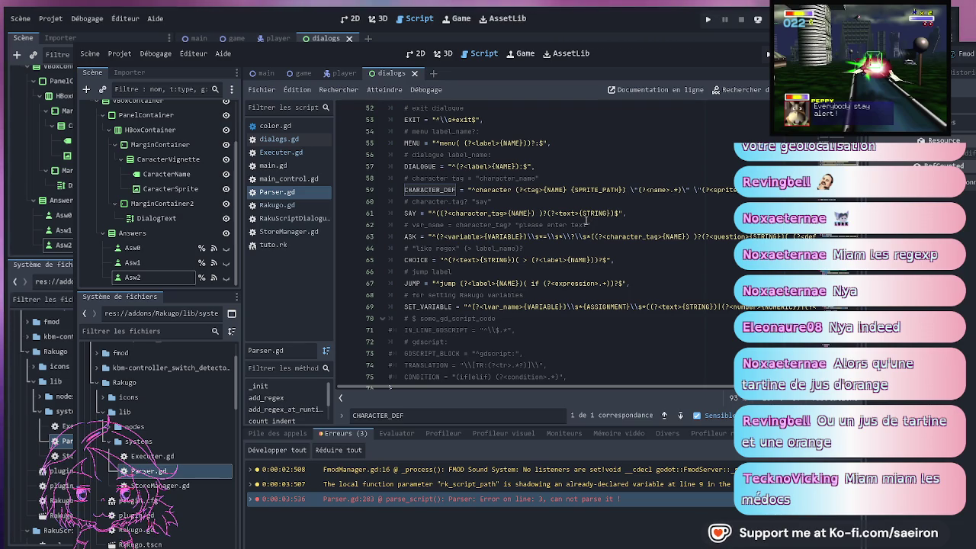
Replace the SPRITE_PATH placeholder with a quoted (?<sprite_path>.+) group and save Parser.gd
double_click(587, 189)
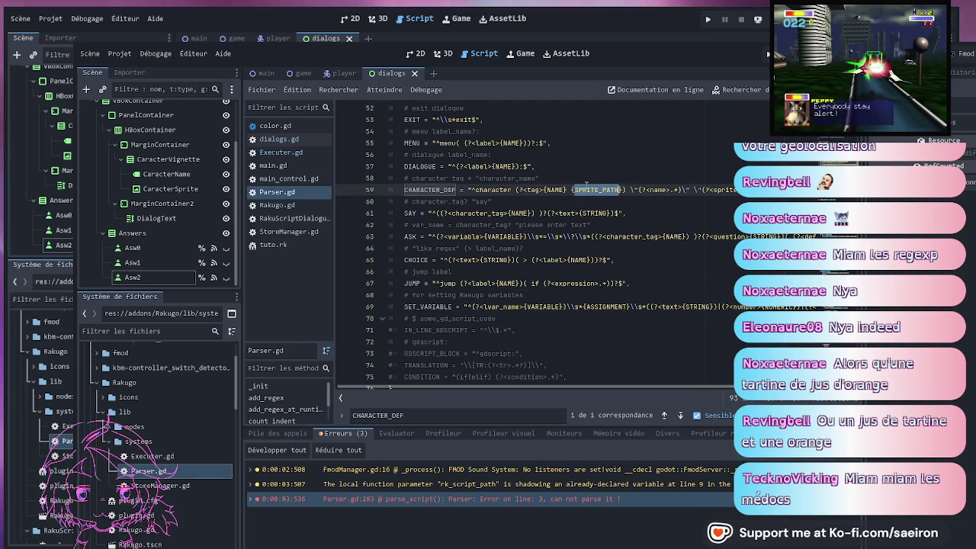
key(BackSpace)
key(Delete)
key(BackSpace)
key(BackSpace)
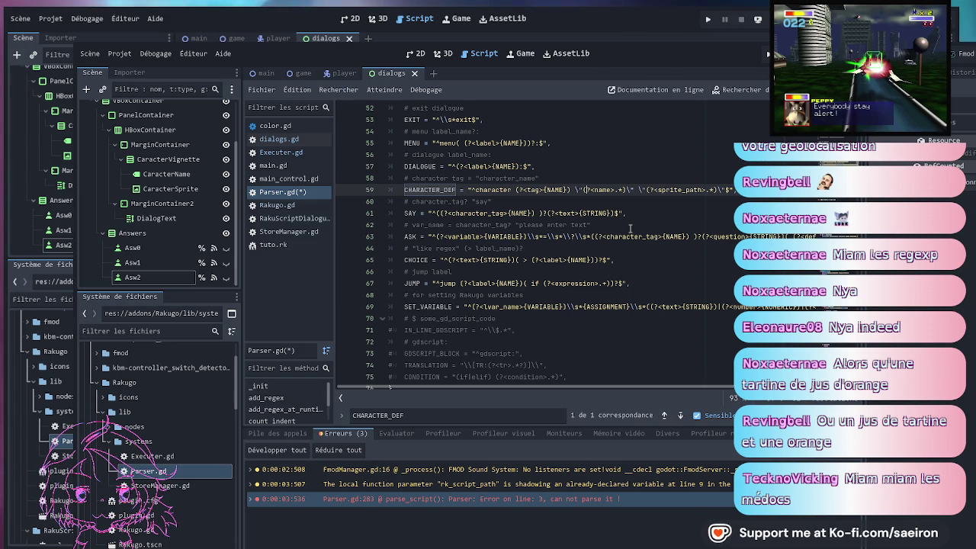
key(ctrl+s)
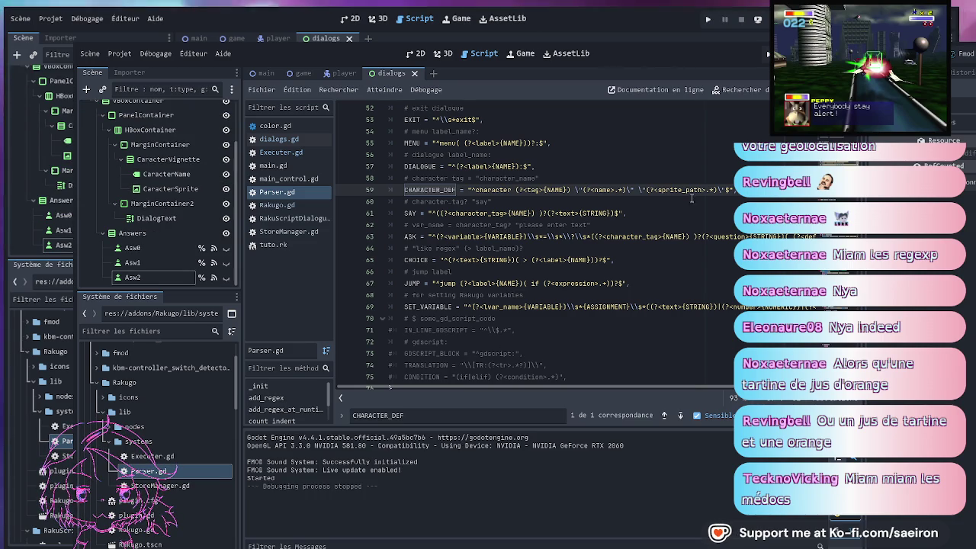
click(721, 201)
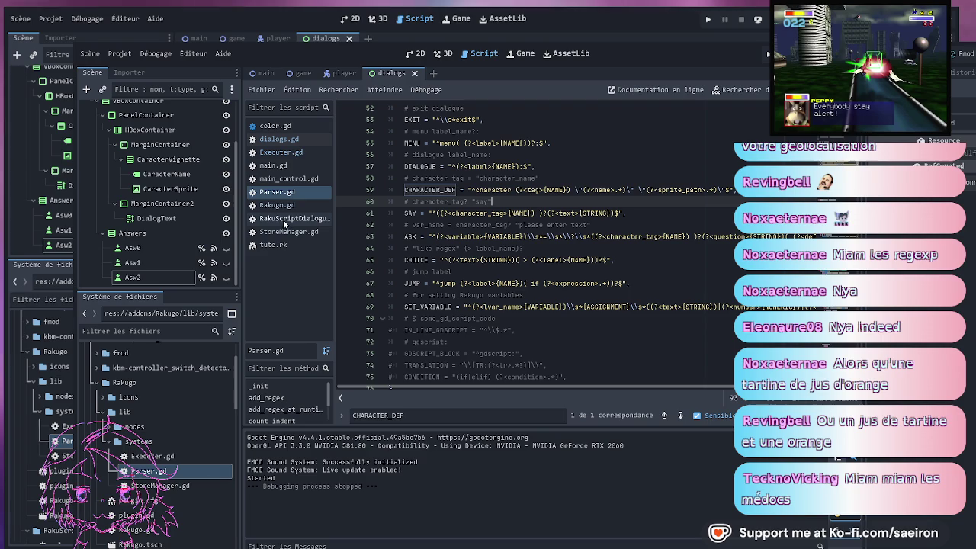
Switch to dialogs.gd and place the caret in its _on_say function
click(273, 139)
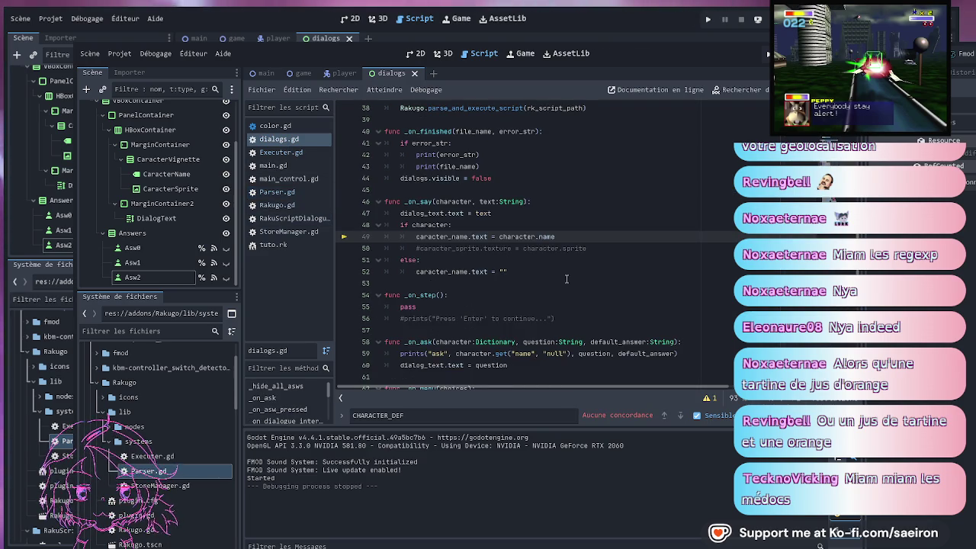
click(412, 250)
Uncomment line 50's sprite texture assignment and type Texture before character.sprite
key(BackSpace)
key(ctrl+k)
key(Up)
key(Up)
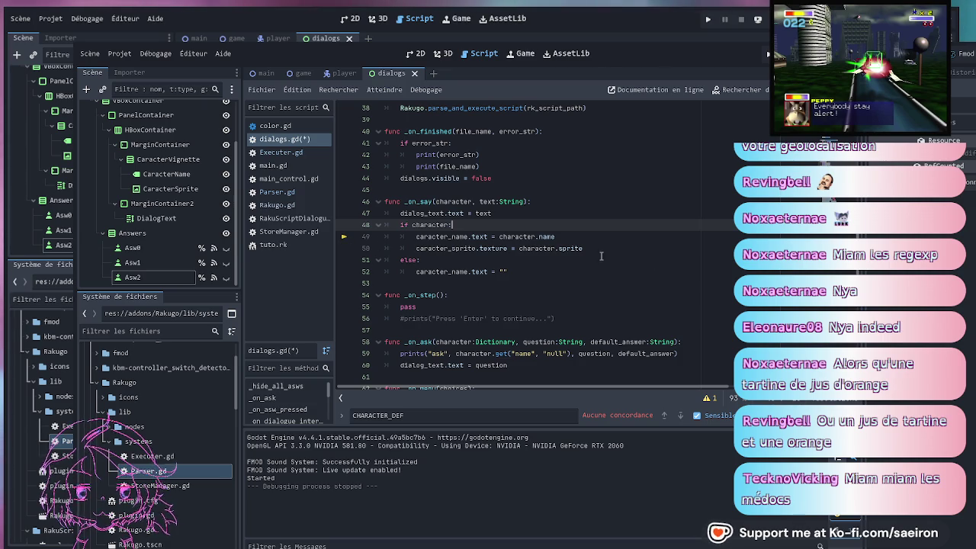
click(572, 249)
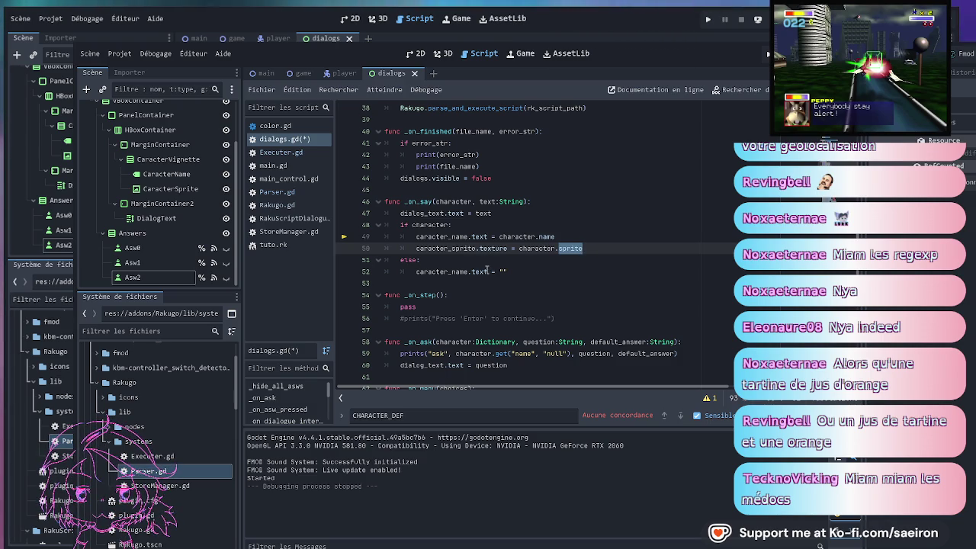
click(576, 248)
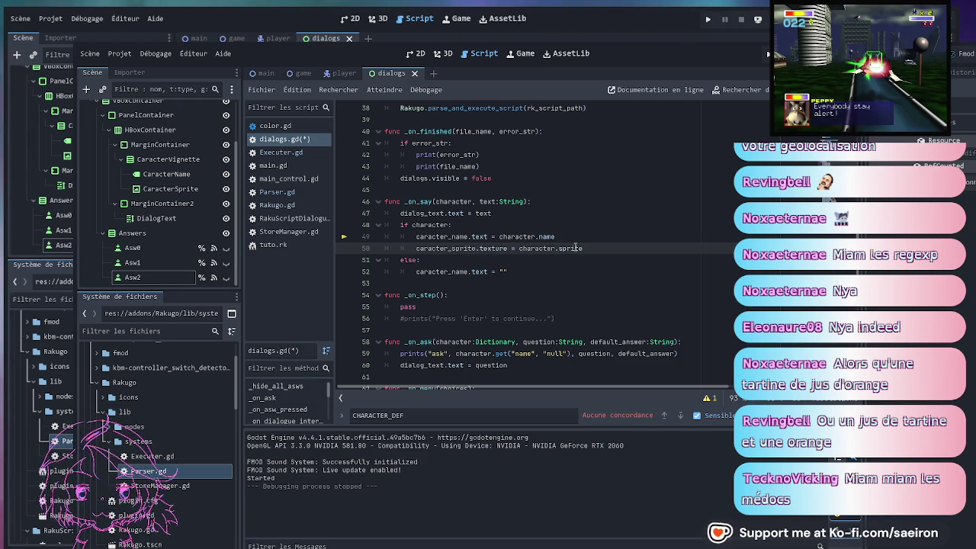
text(Texturere)
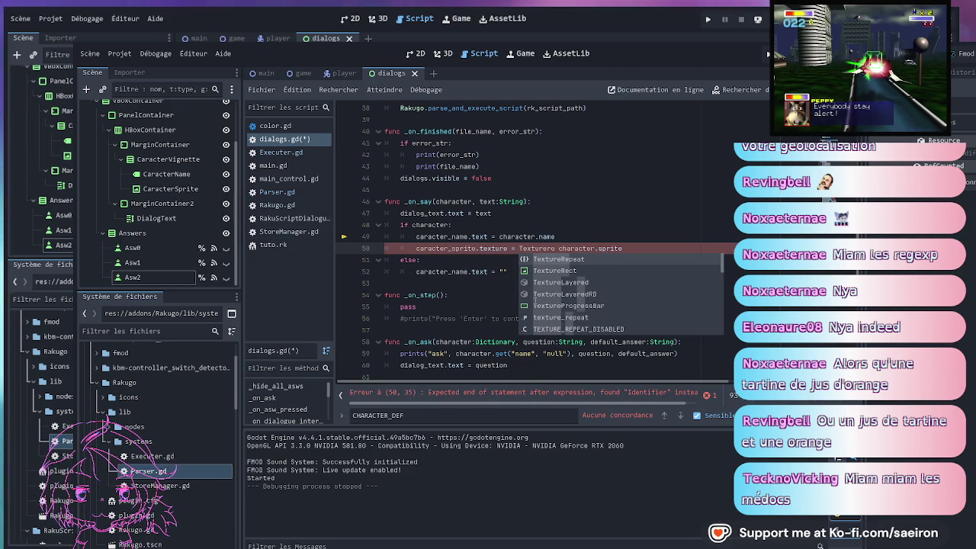
On line 50, change TextureRect to Texture2D and accept the new() constructor suggestion
click(579, 269)
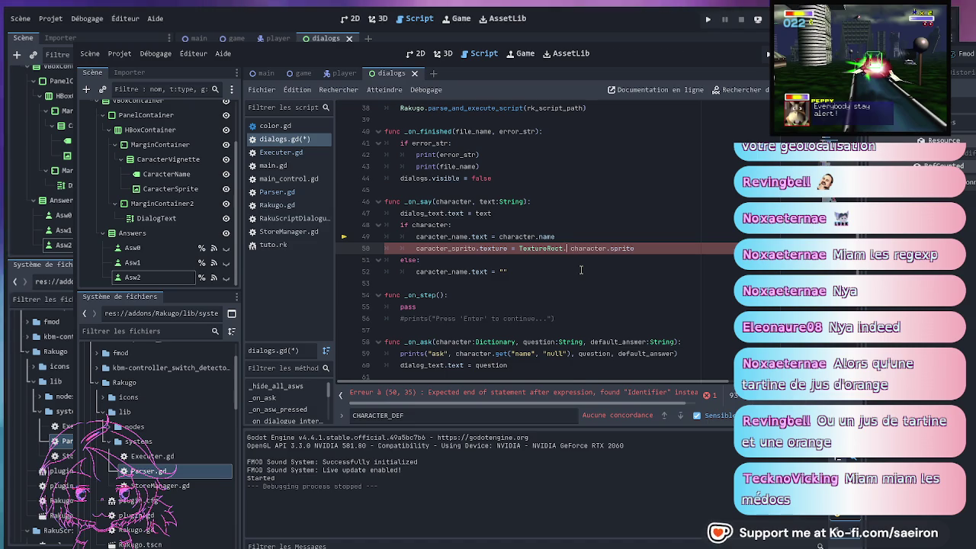
text(.)
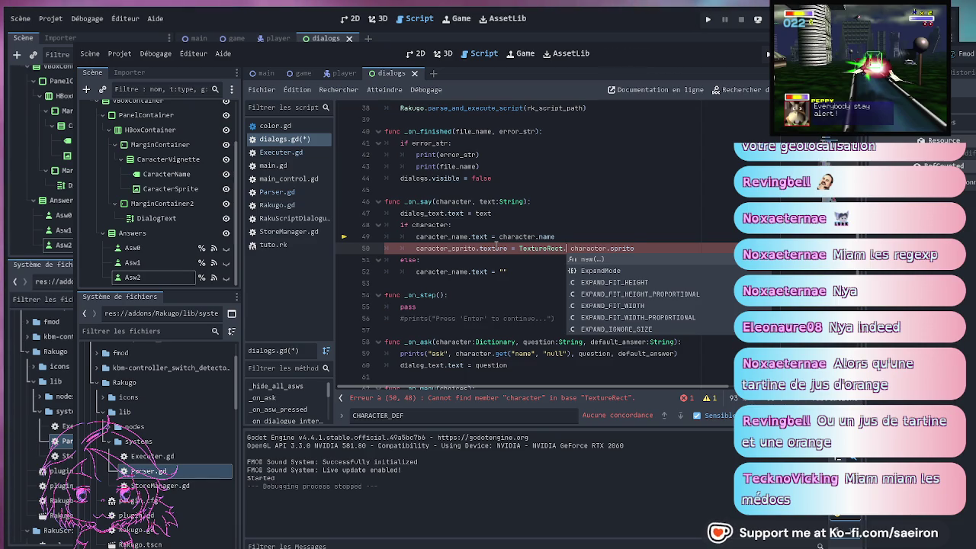
key(BackSpace)
key(BackSpace)
key(BackSpace)
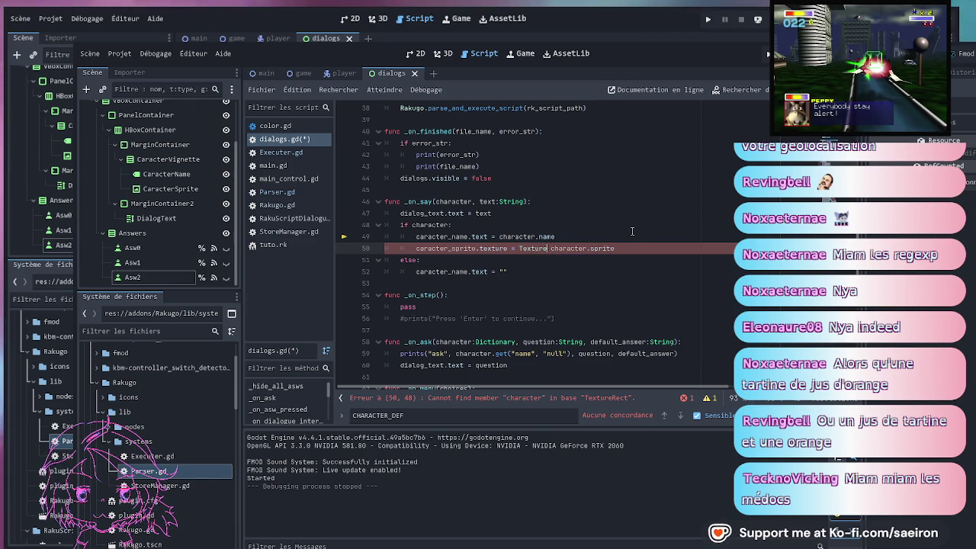
text(2D.)
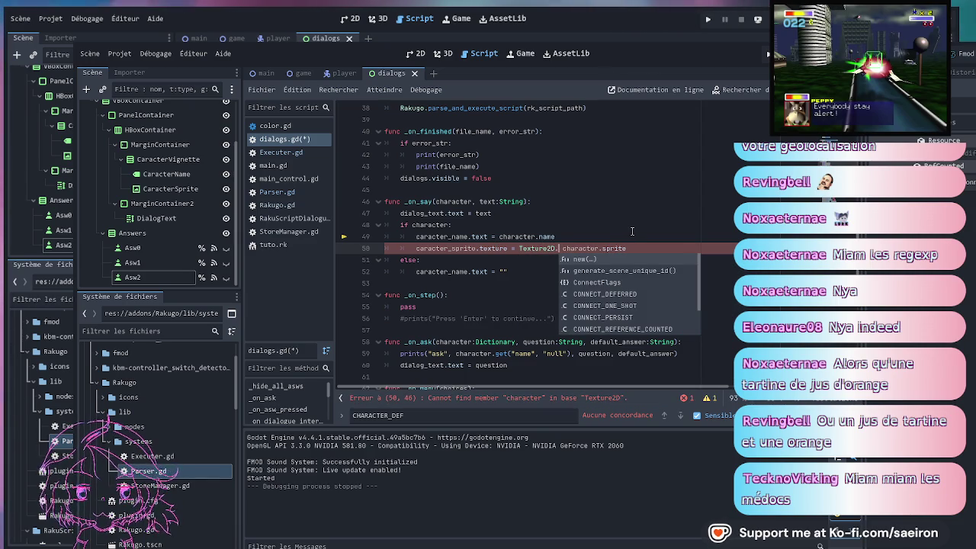
key(Down)
key(Down)
key(Down)
key(Up)
key(Up)
key(Up)
key(Down)
key(Down)
key(Up)
key(Up)
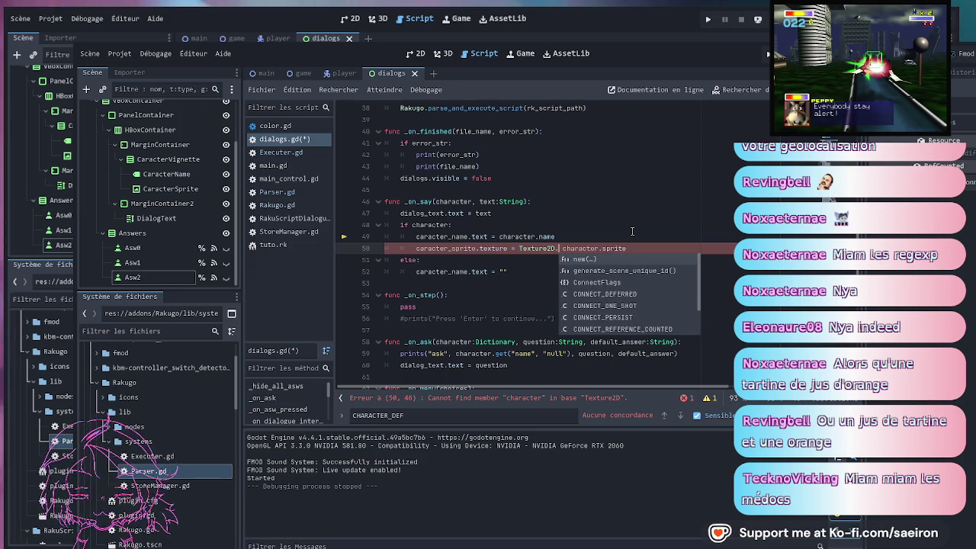
key(Return)
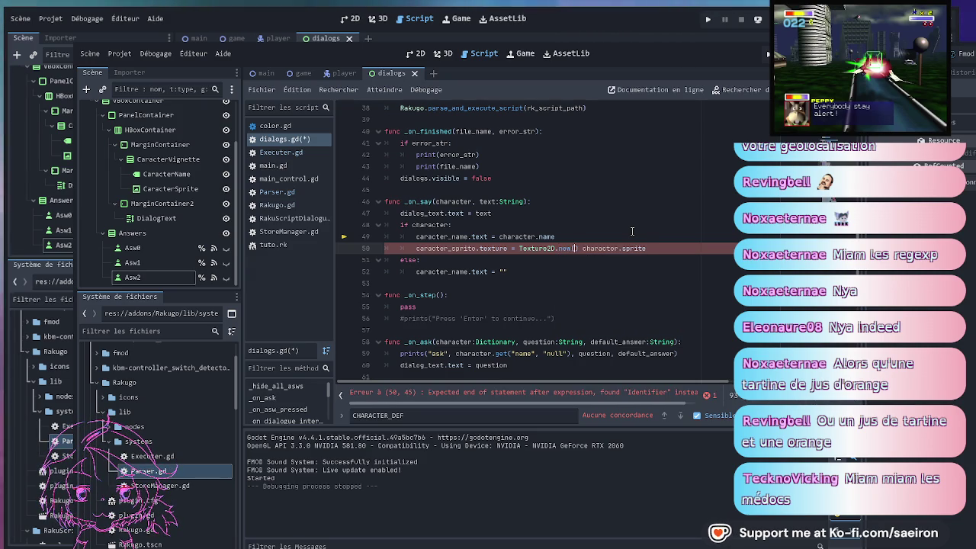
Move character.sprite_path inside new() and close the call with a parenthesis
key(Delete)
key(Delete)
key(End)
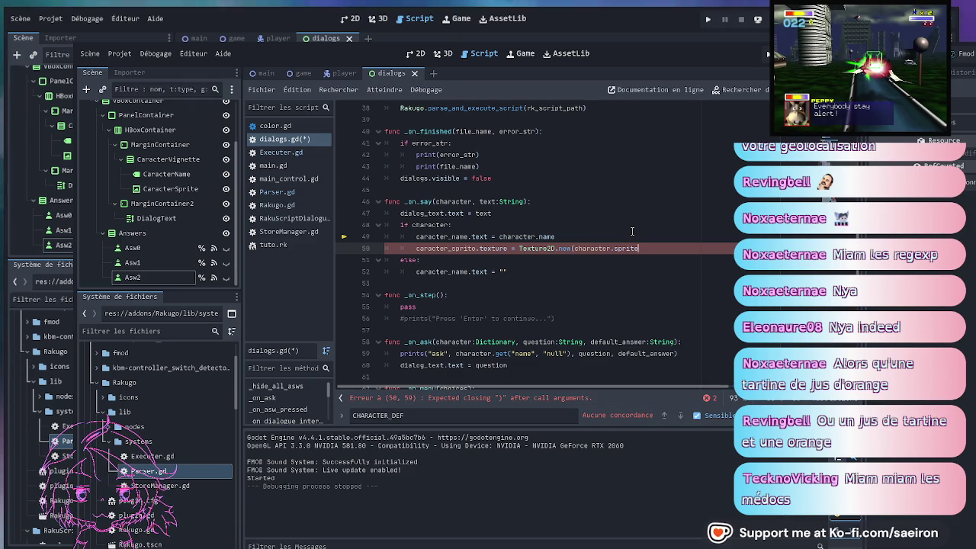
text(=)
key(BackSpace)
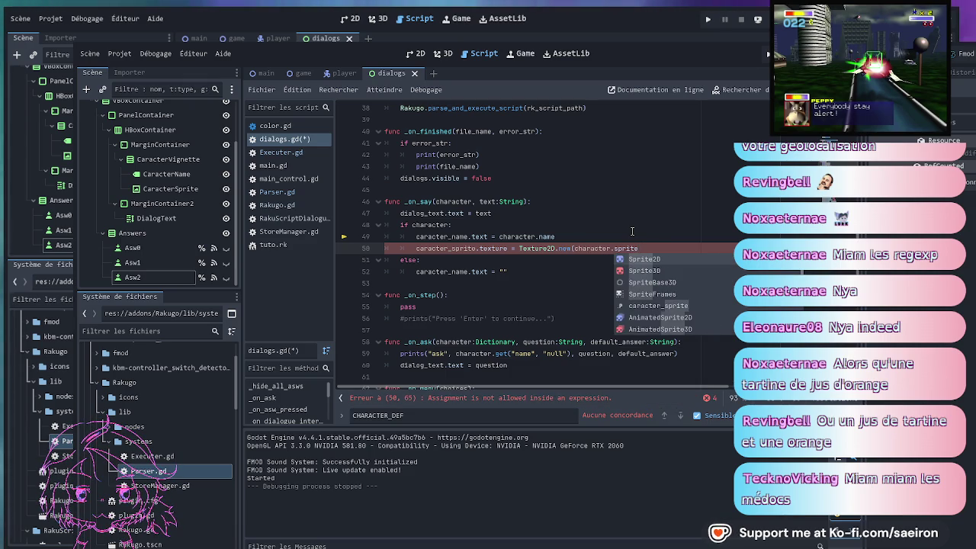
text())
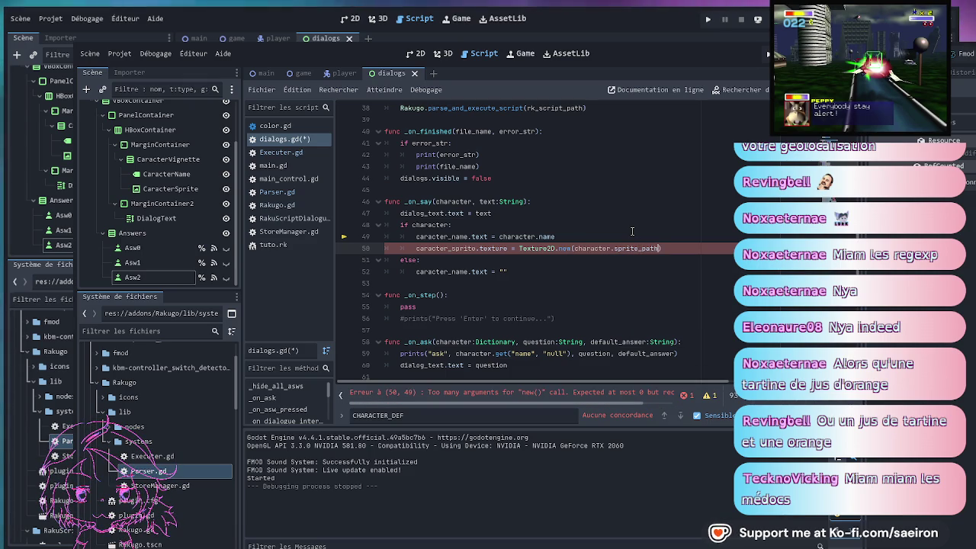
key(Up)
key(Up)
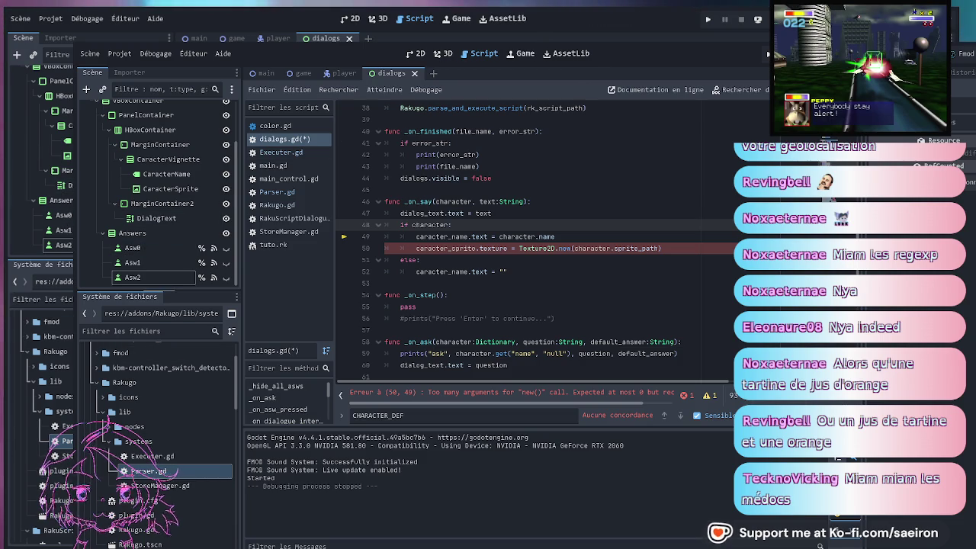
Collapse the Rakugo and RakuScript_Color folders and expand the levels folder in FileSystem
drag(156, 289, 157, 258)
scroll(156, 381, up, 2)
click(97, 408)
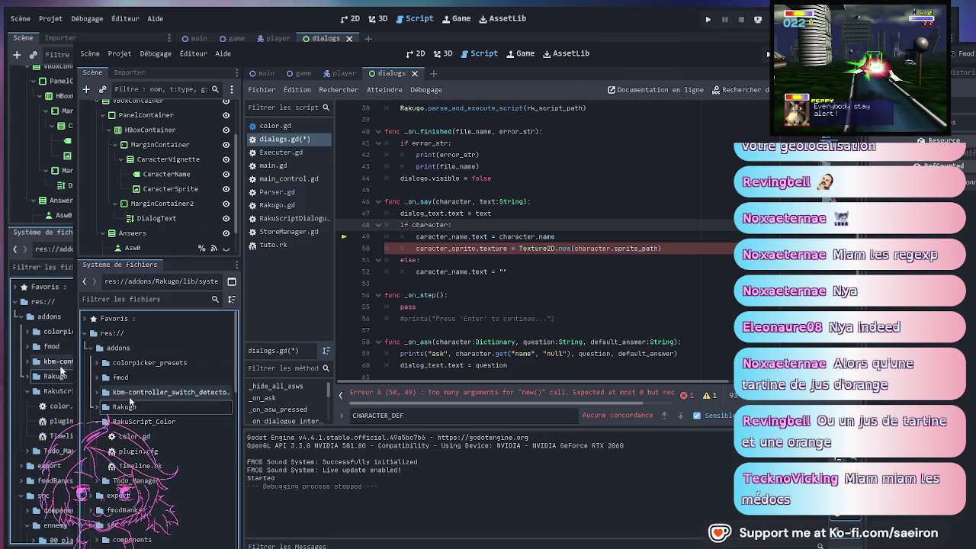
click(99, 424)
scroll(115, 457, down, 4)
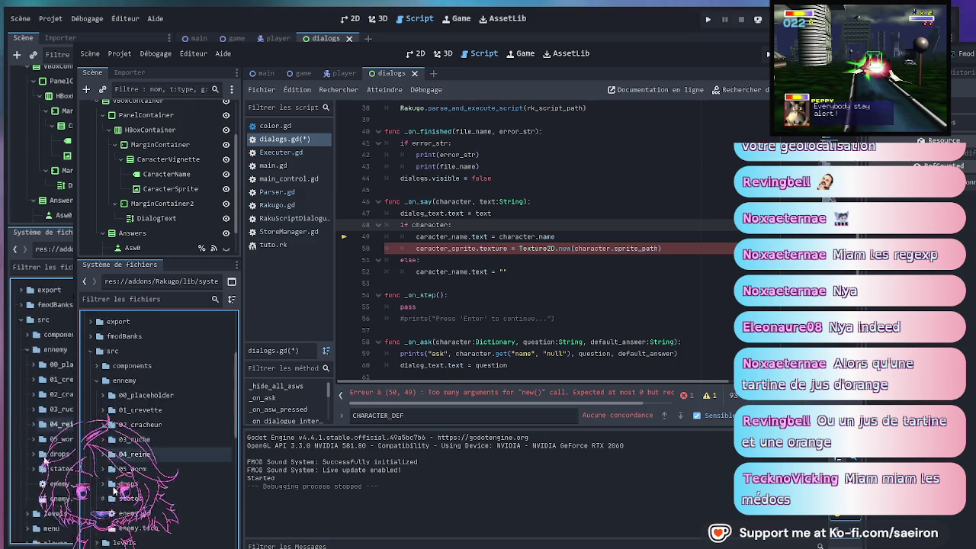
scroll(140, 488, down, 4)
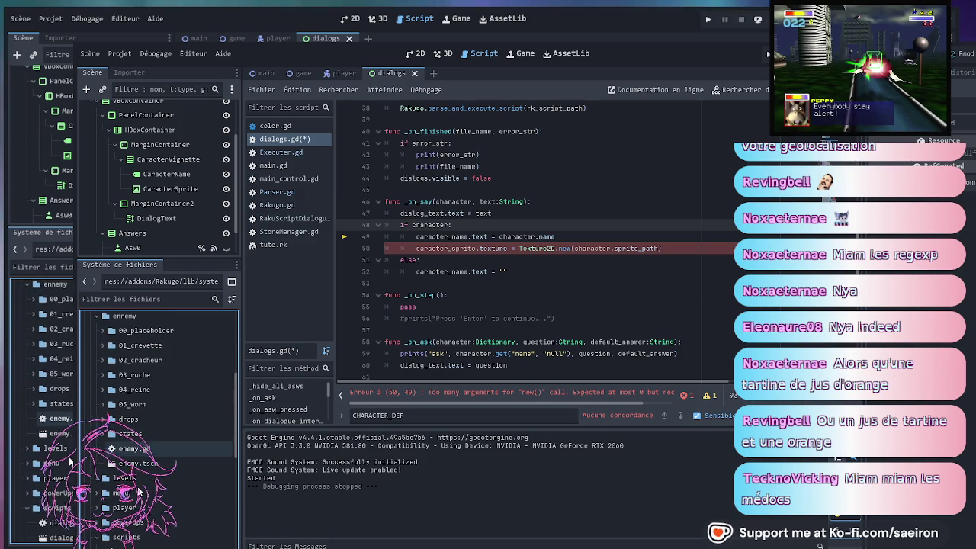
click(96, 479)
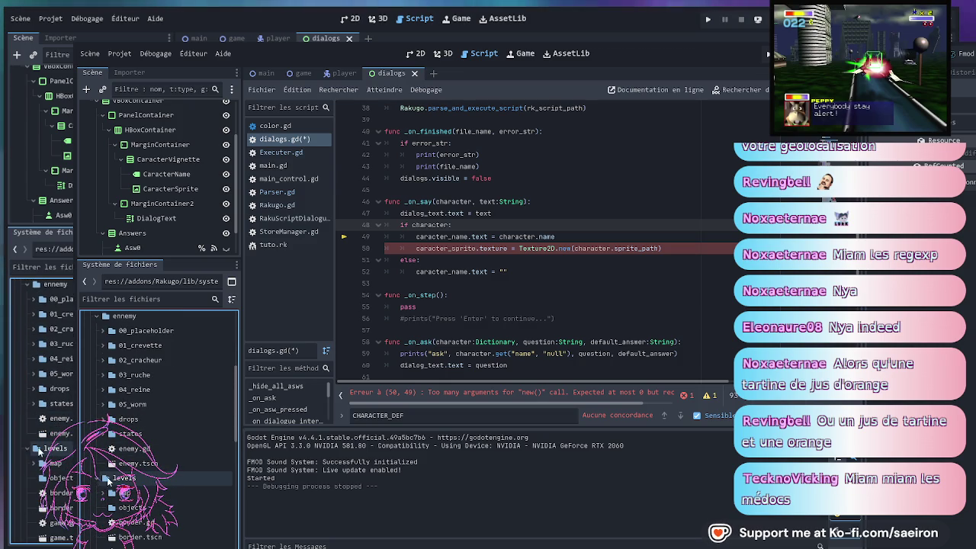
scroll(96, 480, down, 3)
scroll(99, 431, down, 12)
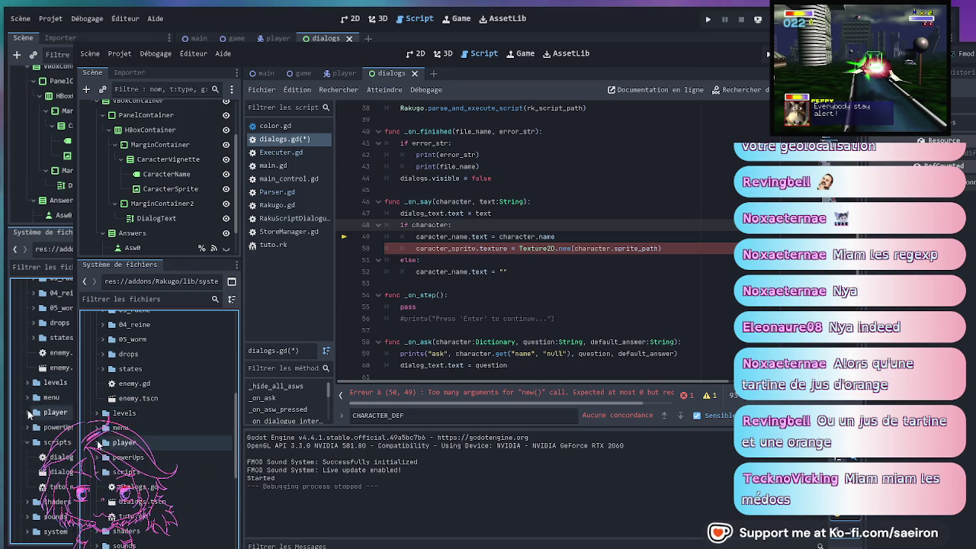
Filter the FileSystem by 'global', open global.gd and scroll to init_level
click(134, 299)
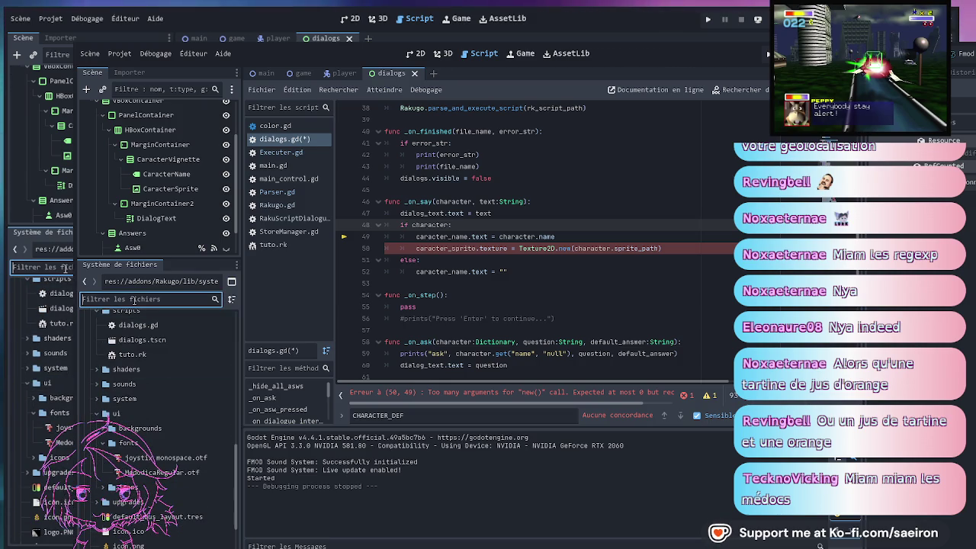
text(global)
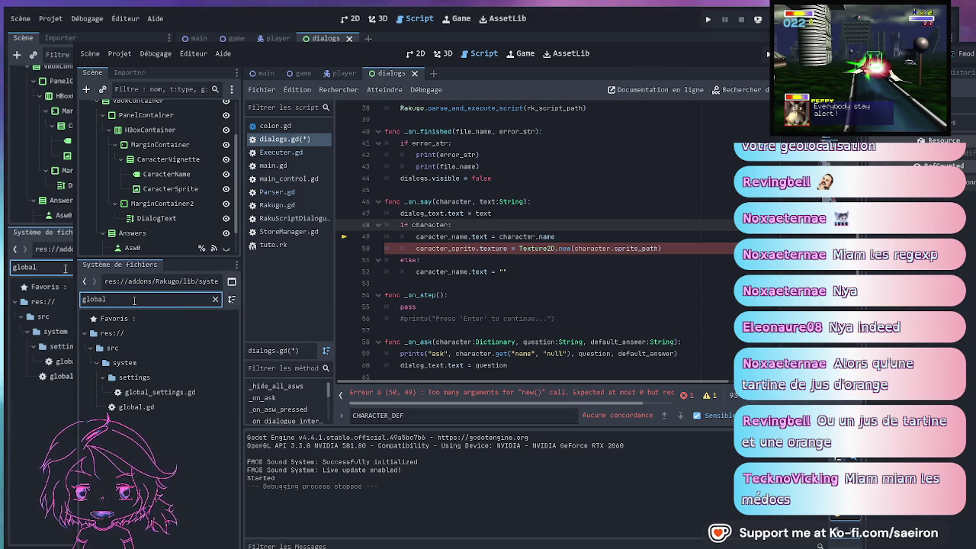
double_click(125, 407)
scroll(637, 233, down, 14)
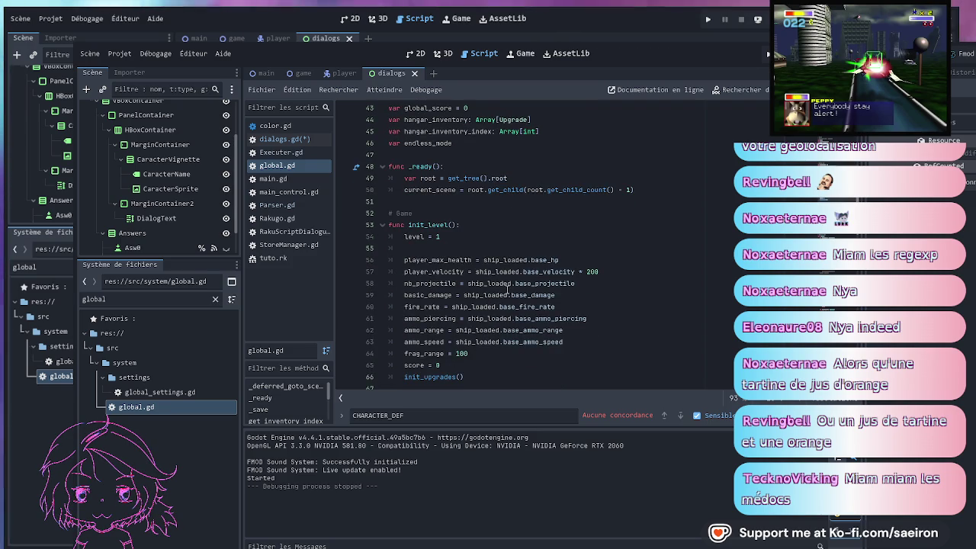
scroll(489, 336, down, 2)
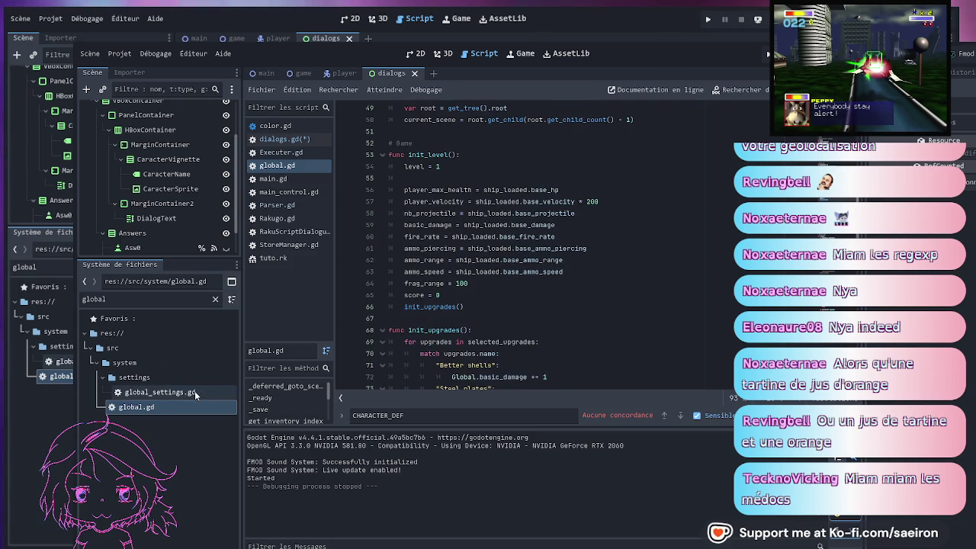
Type 'game' into the FileSystem filter, then clear the filter text to search again
click(136, 300)
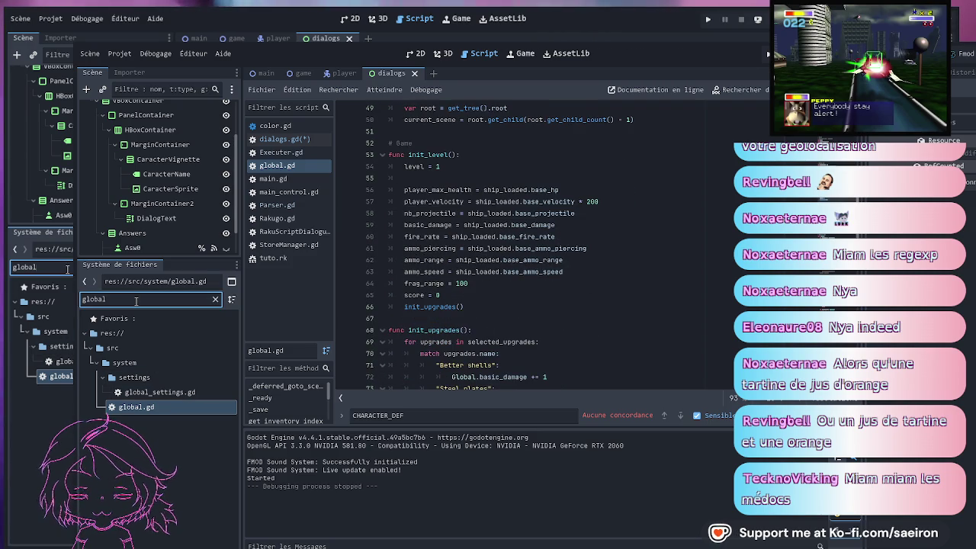
text(game)
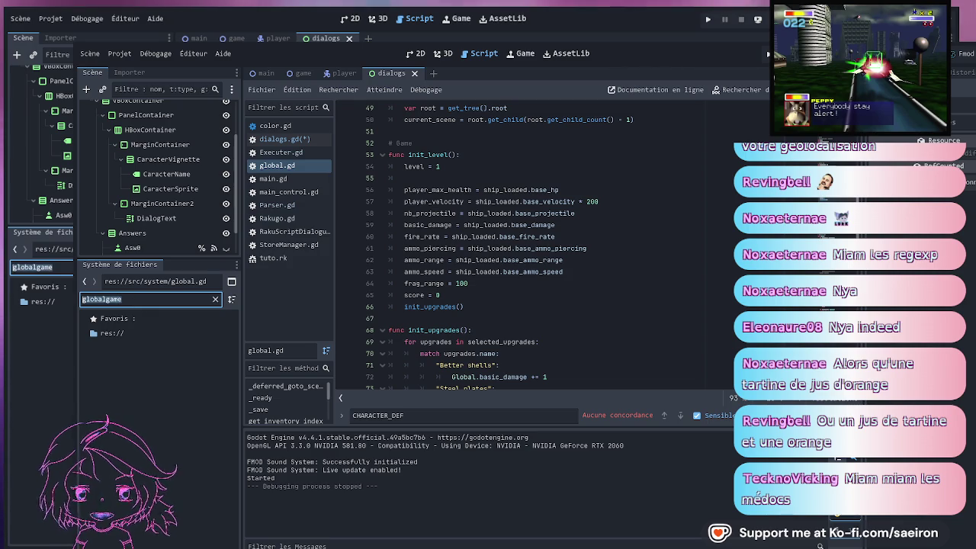
click(102, 299)
key(BackSpace)
key(BackSpace)
key(BackSpace)
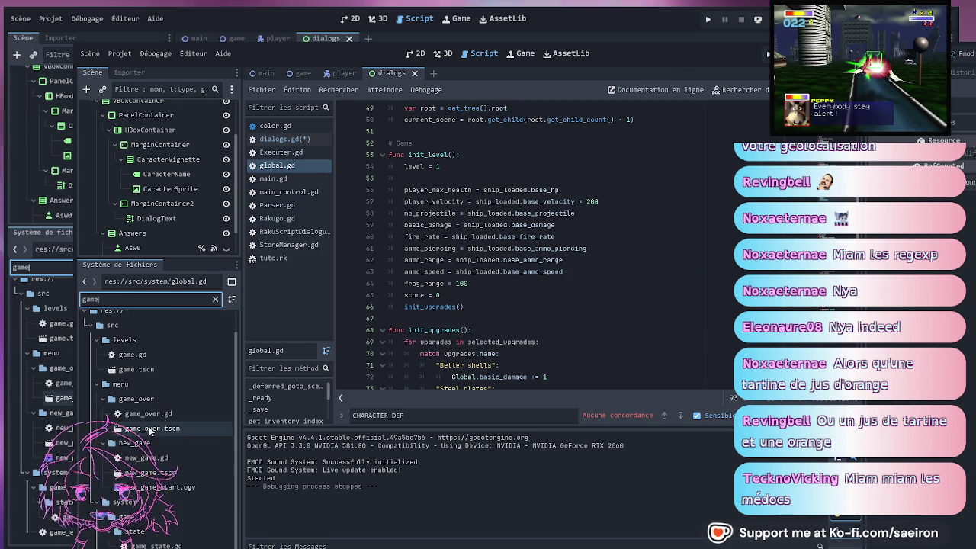
Open game.gd and read through its _ready, spawn_obstacle and gen_random_pos code
double_click(137, 355)
scroll(500, 256, down, 3)
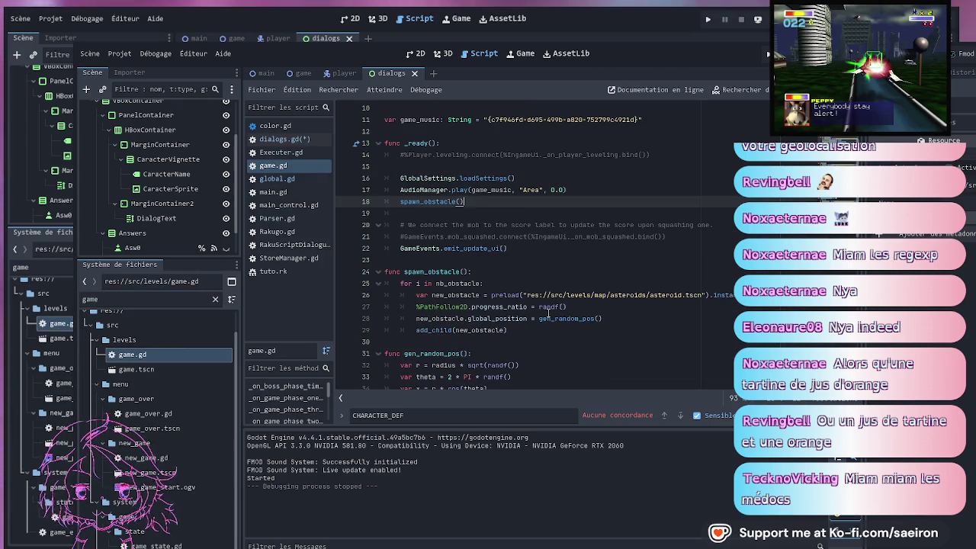
scroll(518, 341, down, 5)
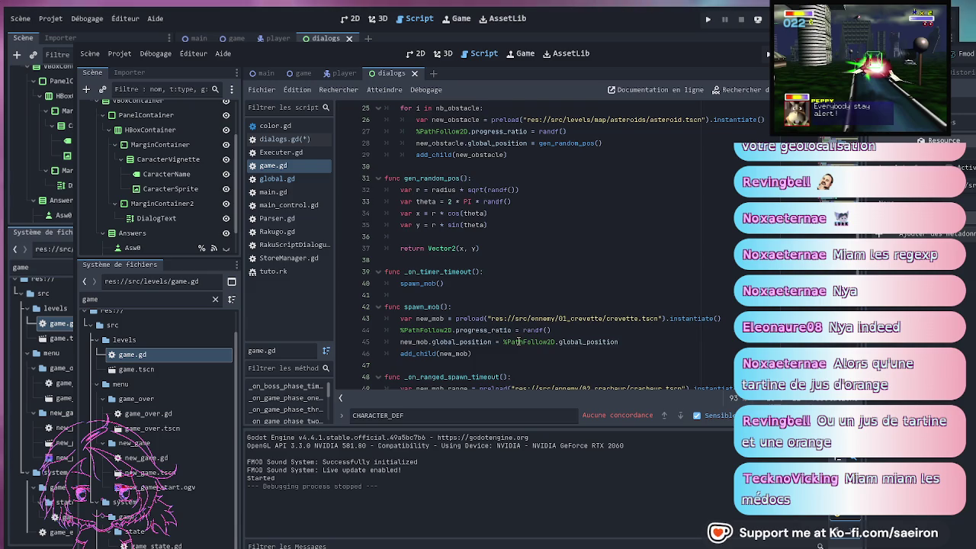
scroll(518, 342, down, 6)
scroll(519, 342, down, 1)
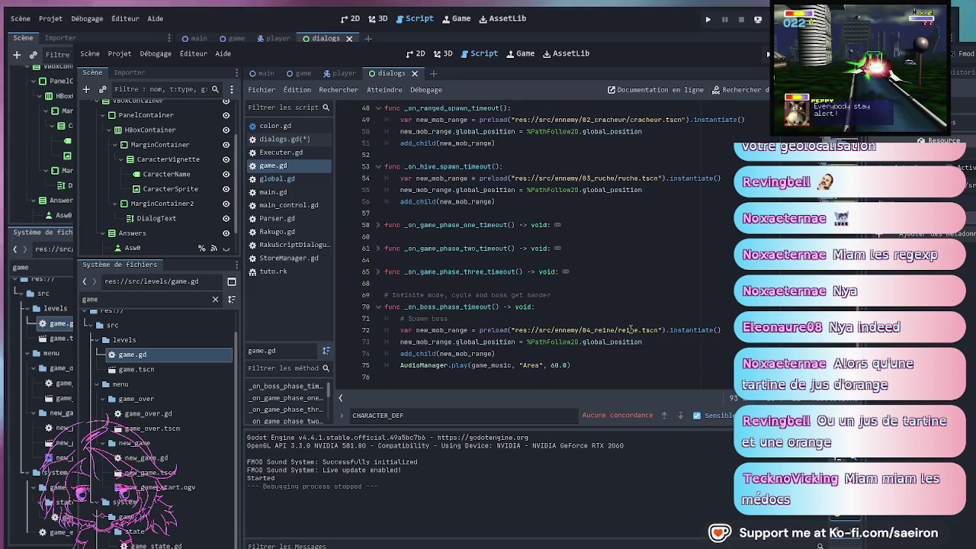
scroll(598, 316, up, 12)
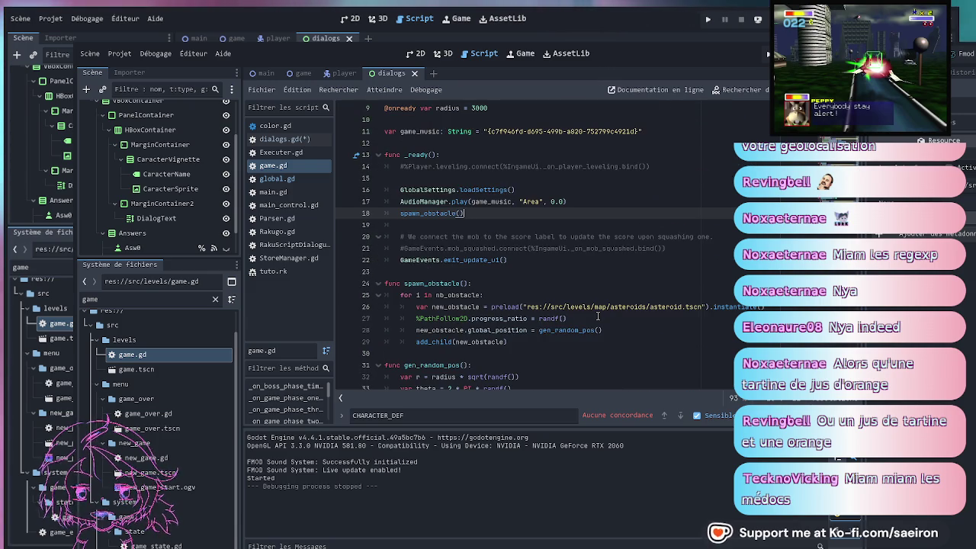
Filter the FileSystem by 'player' and return focus to the code editor
click(145, 299)
text(player)
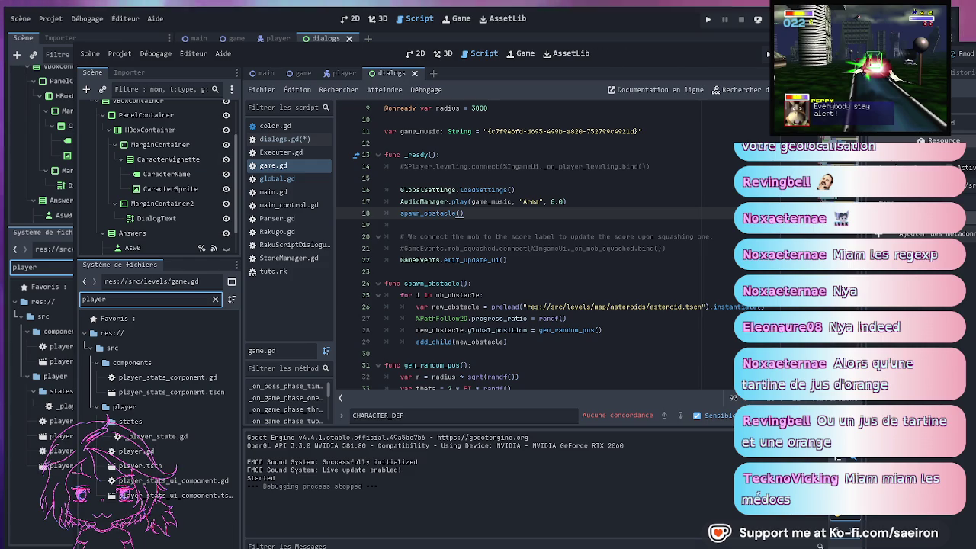
click(507, 260)
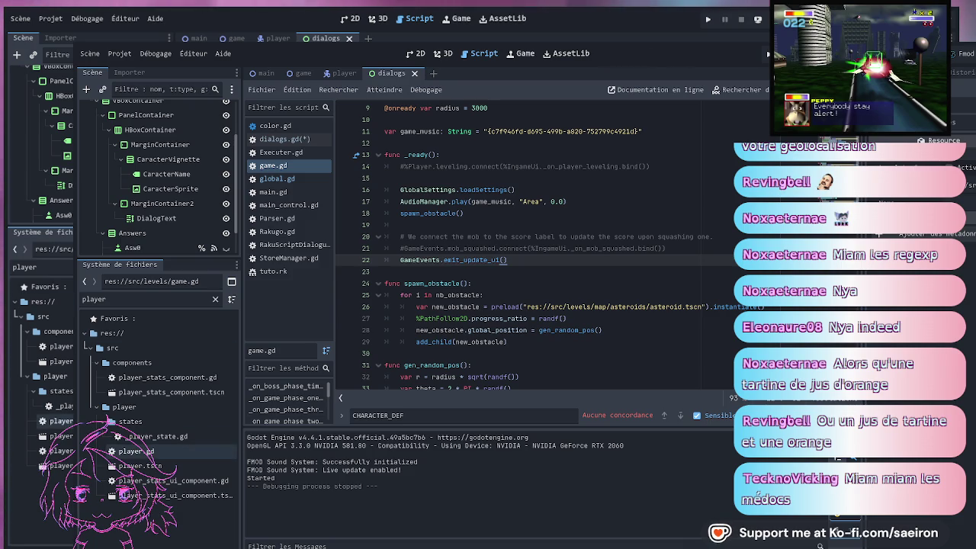
Open player.gd and jump from its sprite texture line to Global.texture2D in global.gd
double_click(136, 450)
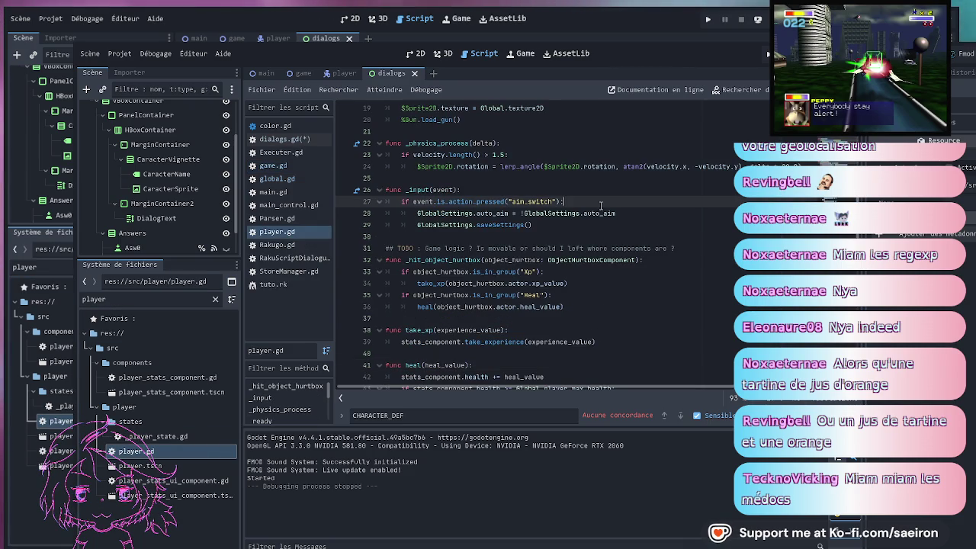
scroll(601, 198, up, 4)
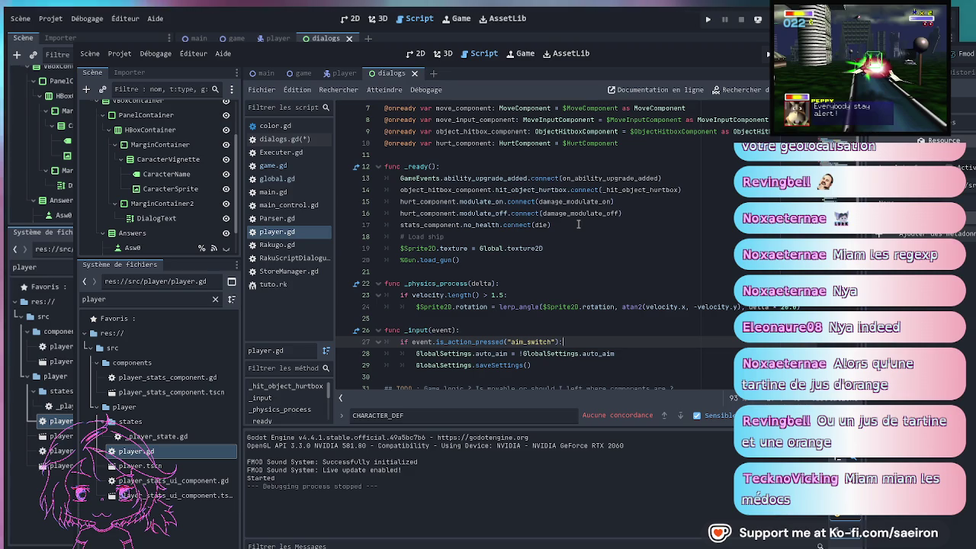
click(456, 249)
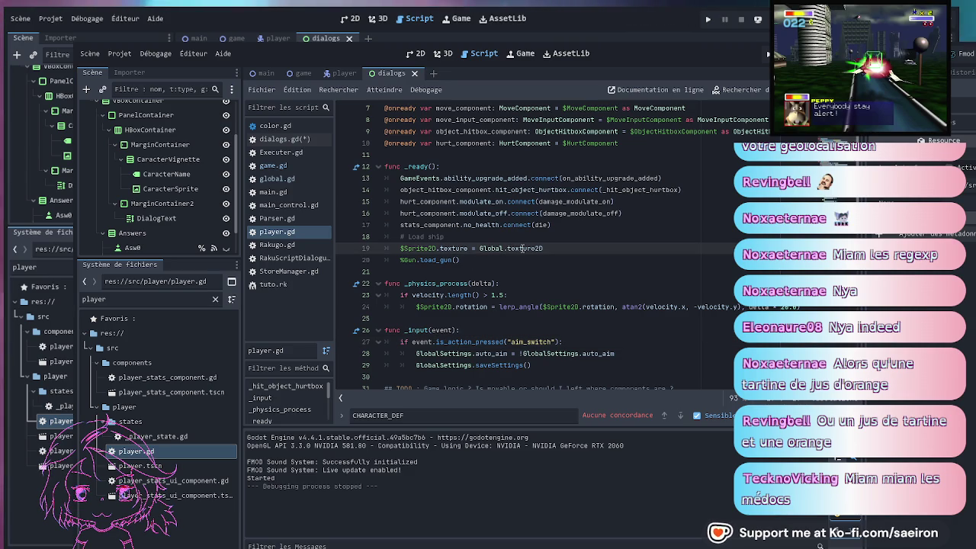
ctrl+click(524, 250)
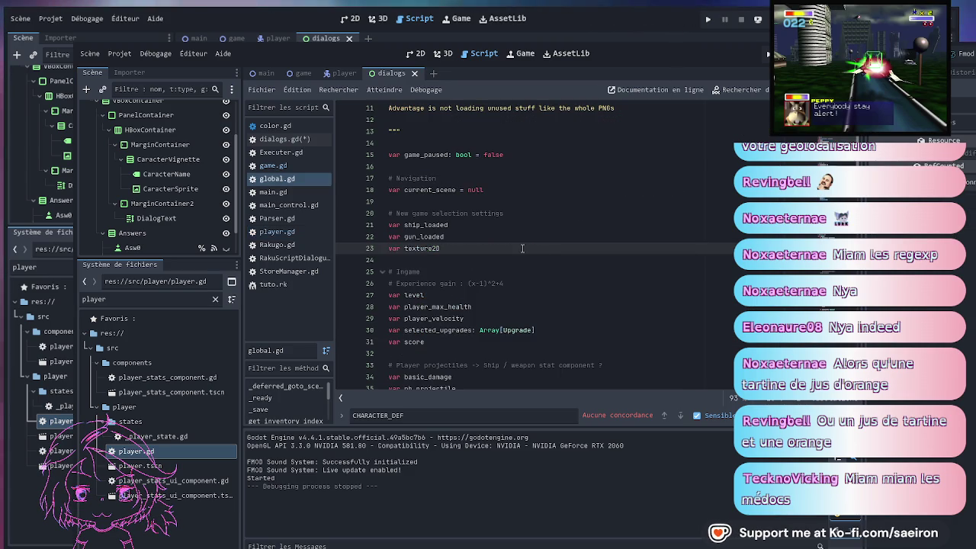
scroll(473, 257, down, 15)
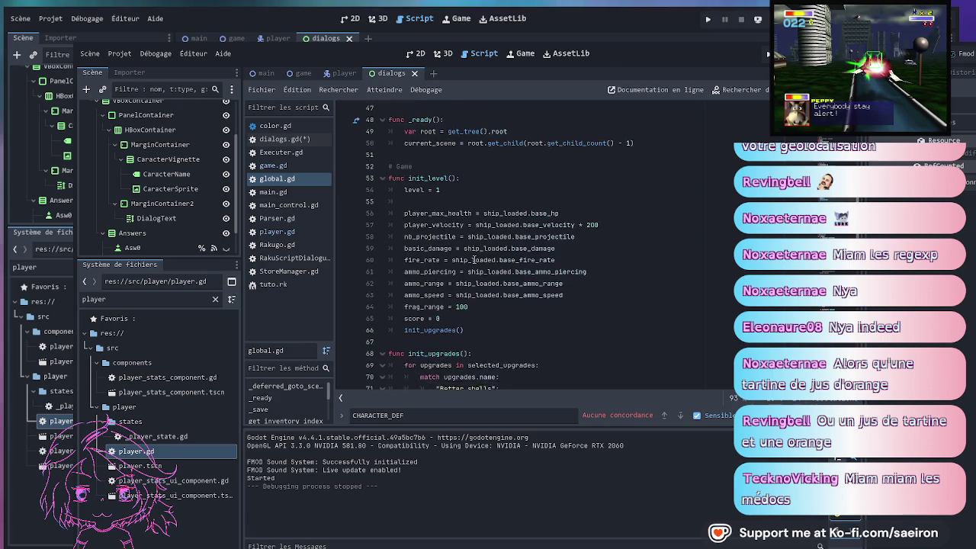
Search global.gd for texture2D, finding one match
key(ctrl+f)
text(texture2D)
scroll(659, 260, down, 12)
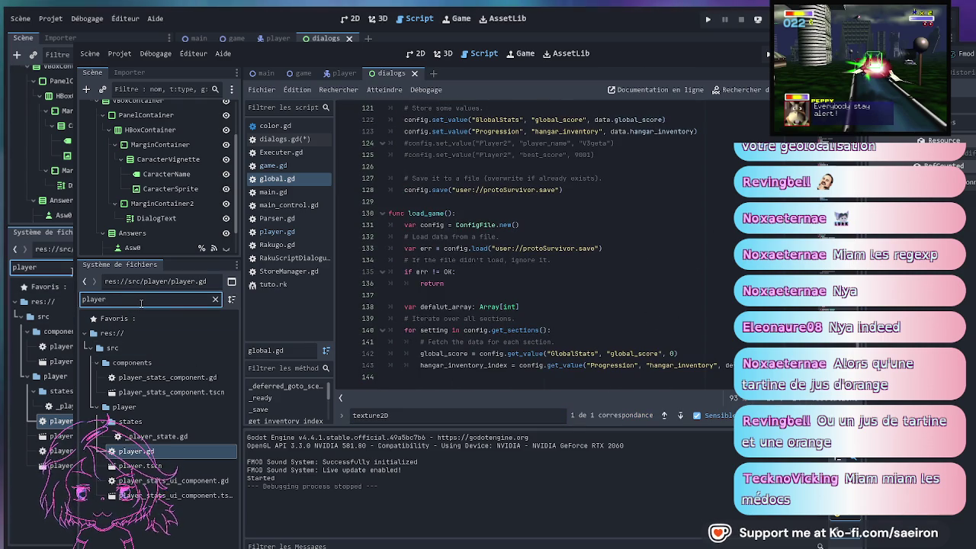
key(ctrl+a)
Filter the FileSystem by 'new' and open new_game.gd and the new_game.tscn scene
text(new)
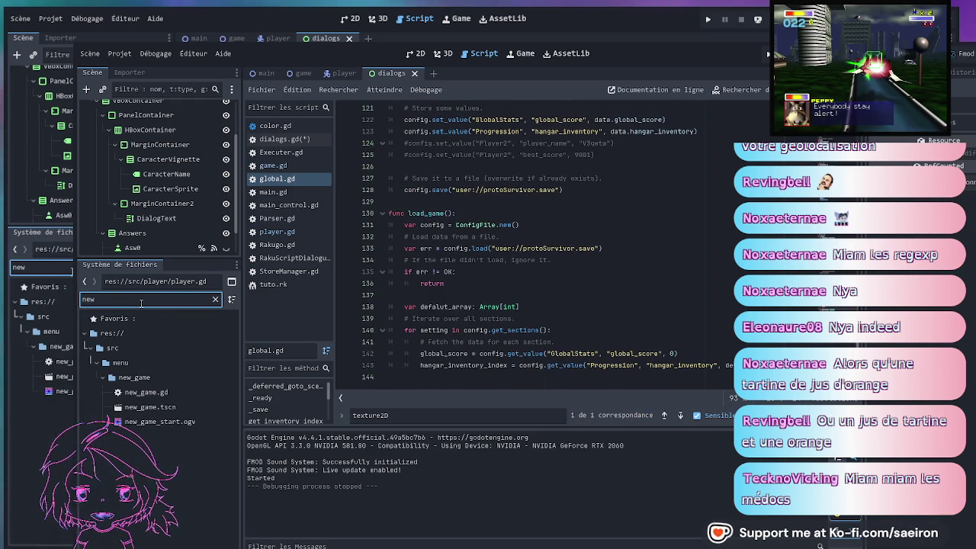
click(187, 392)
double_click(187, 392)
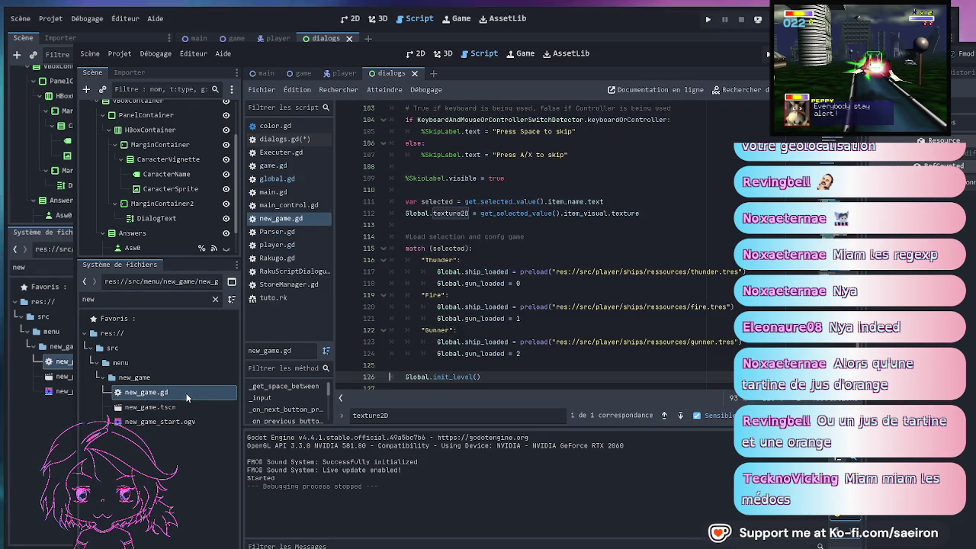
double_click(152, 406)
click(153, 391)
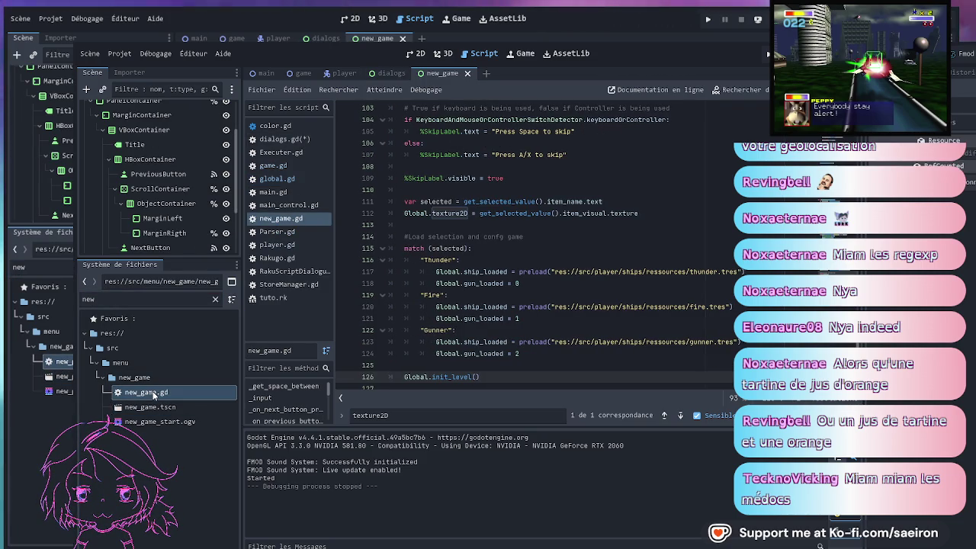
Inspect the Thunder ship loading code and the line 112 item_visual texture assignment to Global.texture2D
click(609, 270)
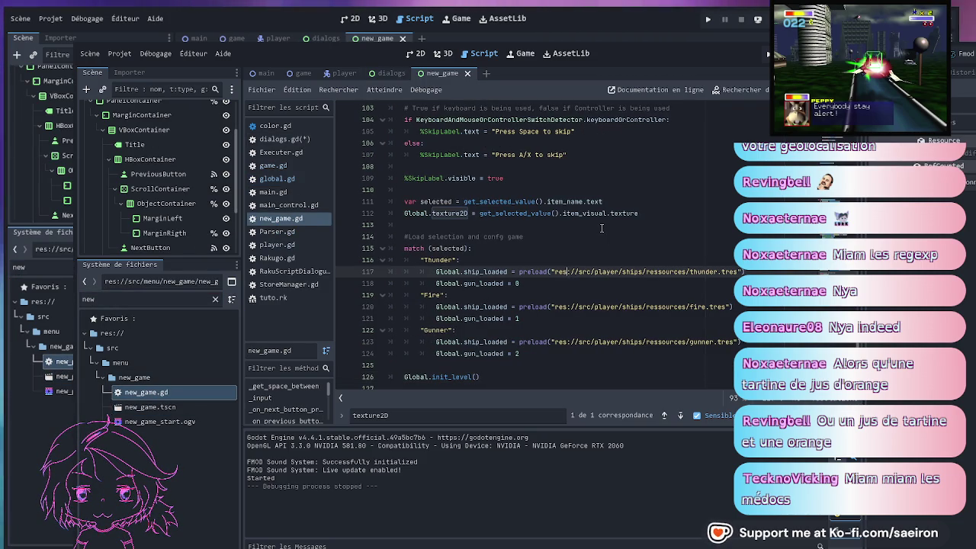
key(Up)
key(Up)
key(Up)
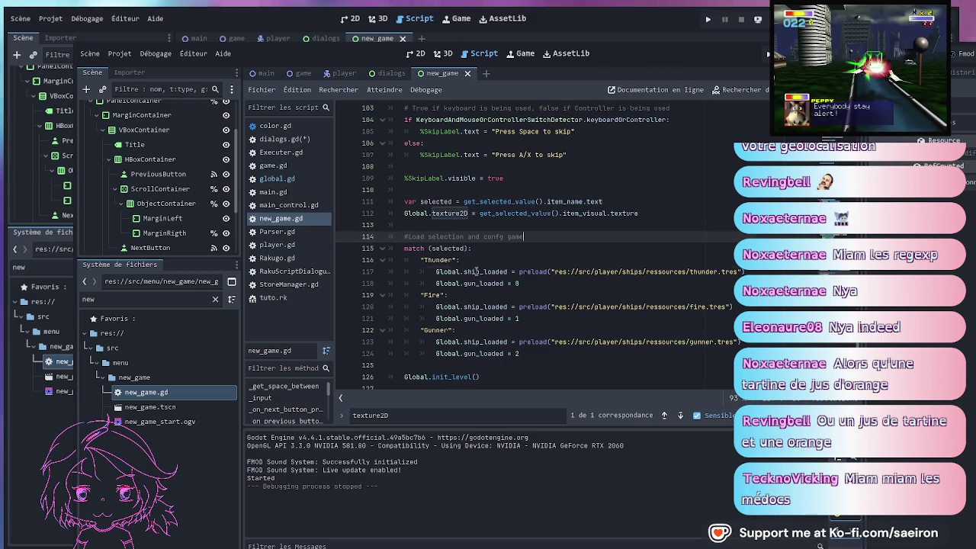
click(476, 272)
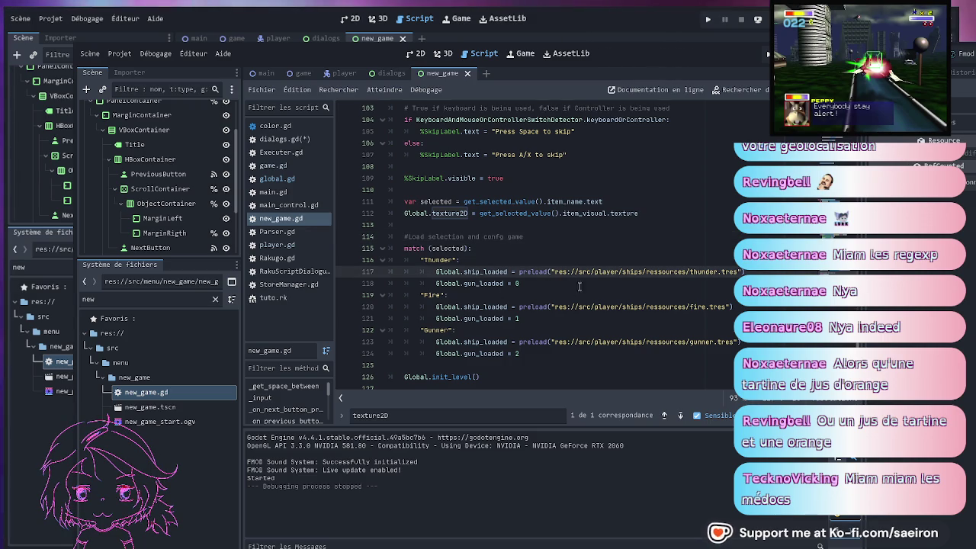
click(595, 214)
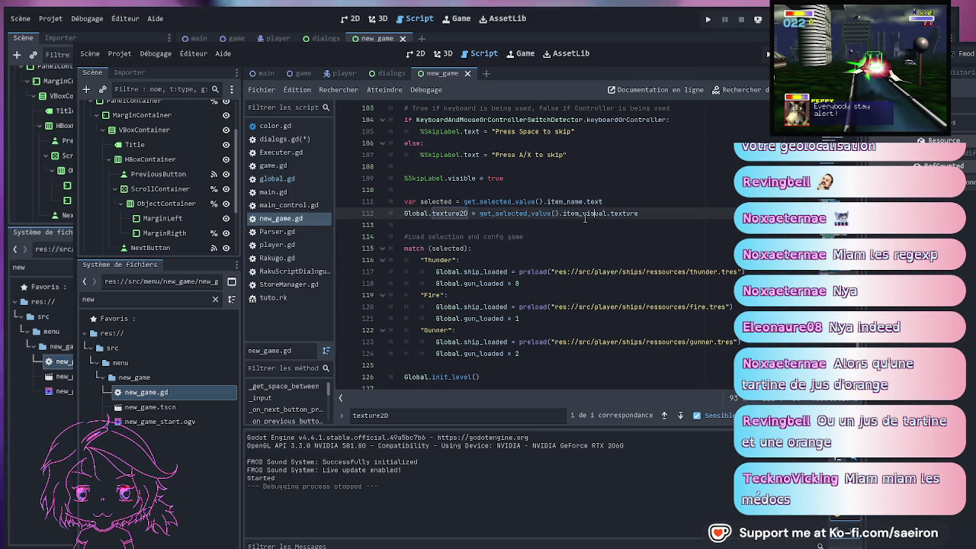